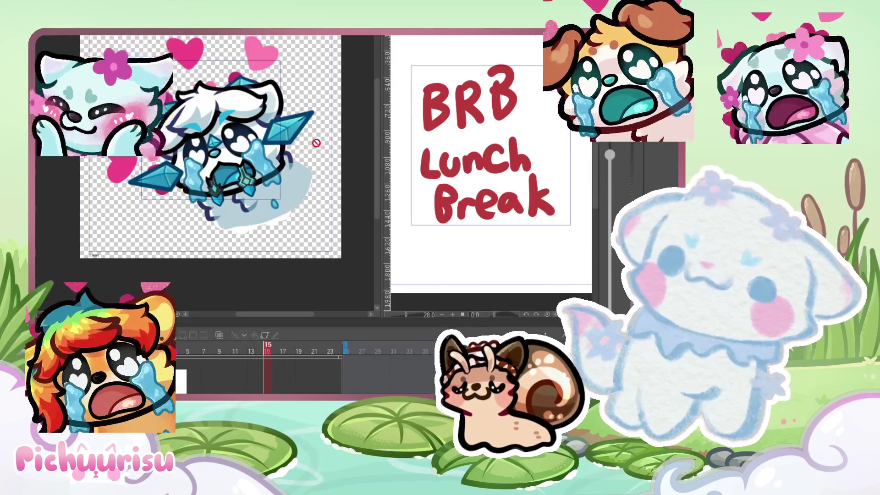
Step: Zoom both canvases out so the full golden dog reference page sits beside the wolf emote
scroll(315, 144, "down", 2)
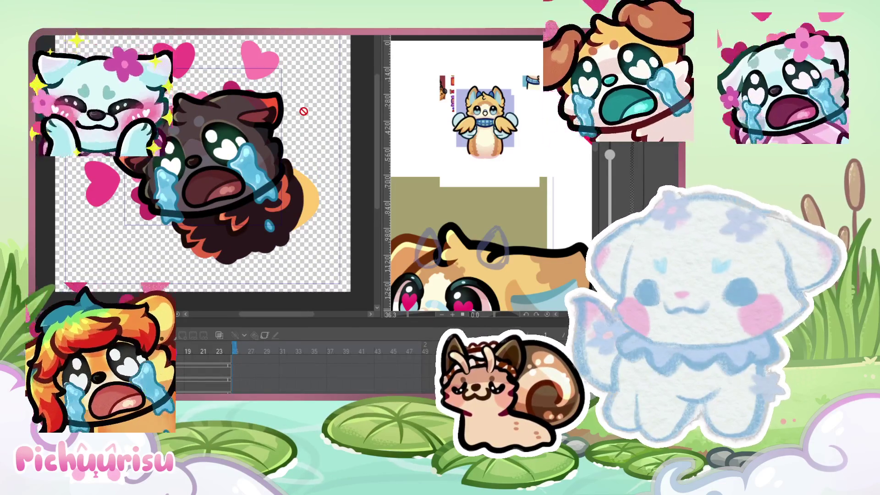
left_click(443, 147)
scroll(442, 147, "down", 1)
scroll(443, 147, "down", 3)
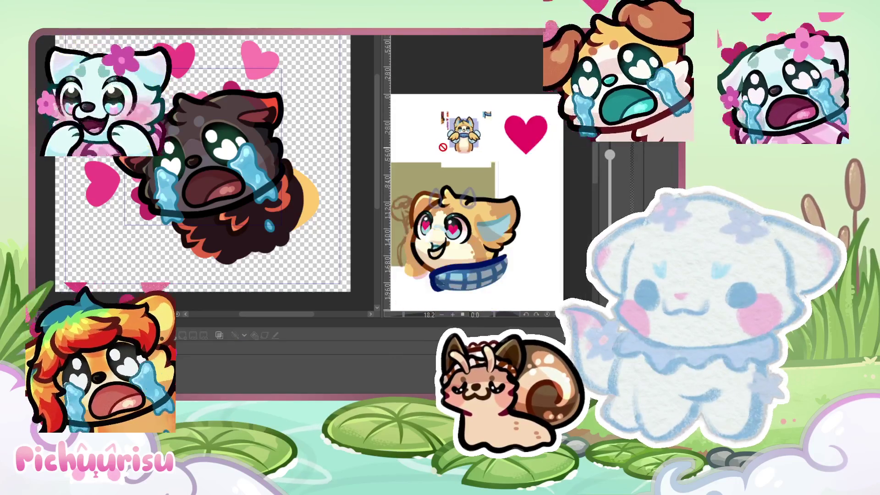
left_click(215, 103)
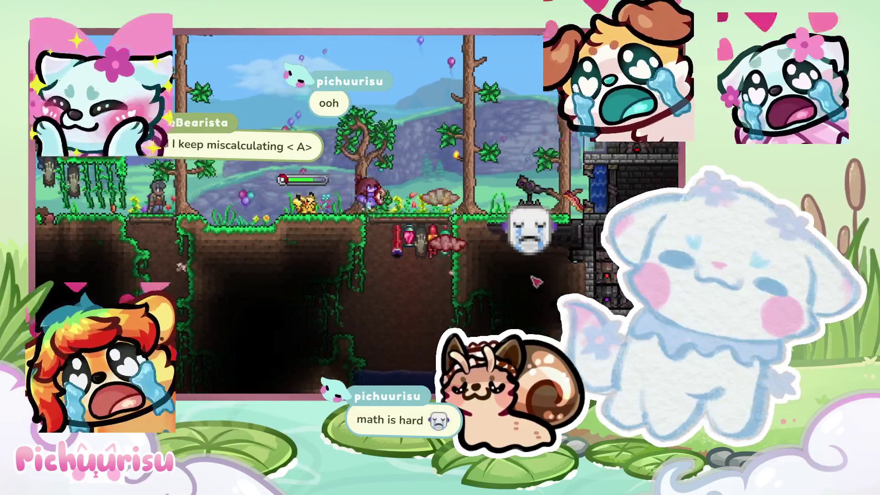
Step: Walk the character right out of the brick base, over the hills into the forest and up the vine
key("d")
key("d")
key("a")
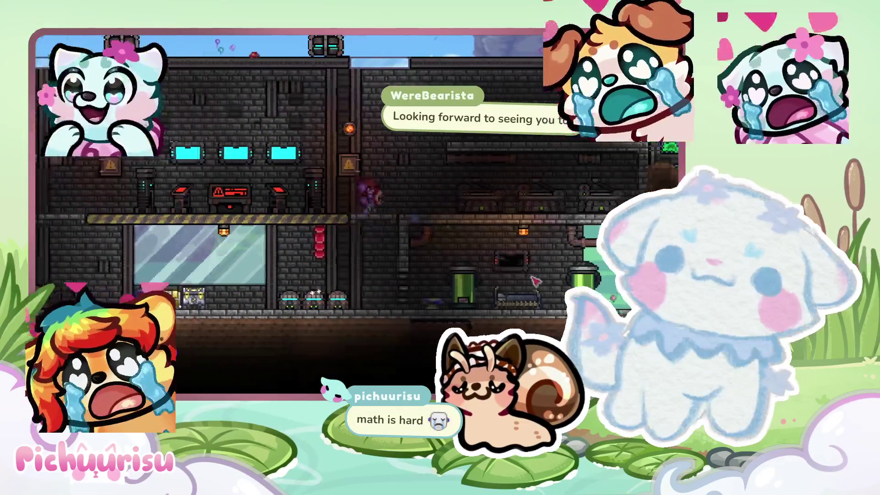
key("d")
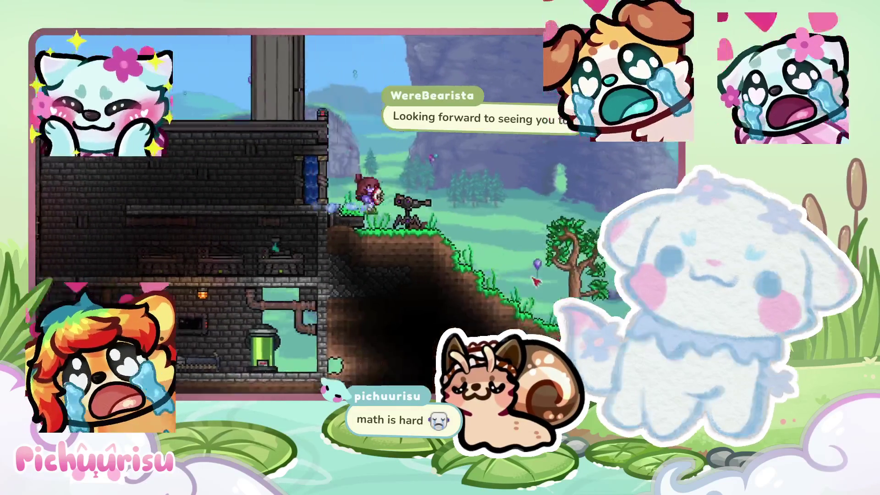
key("d")
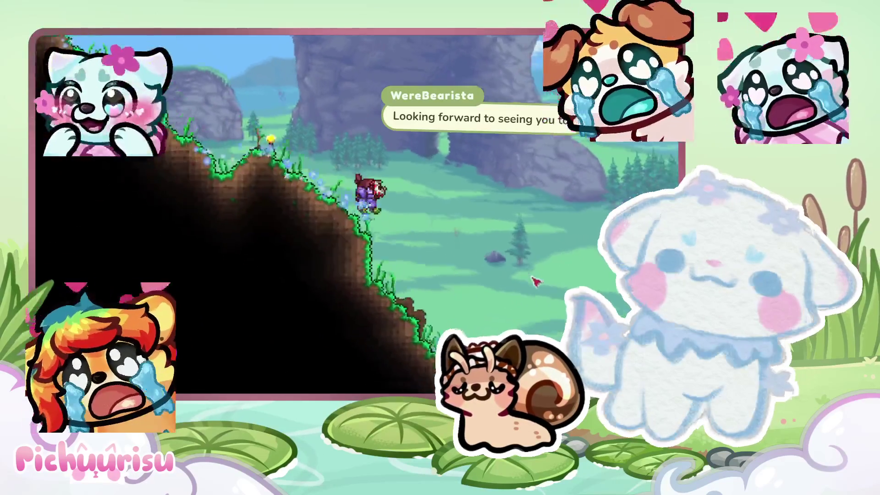
key("d")
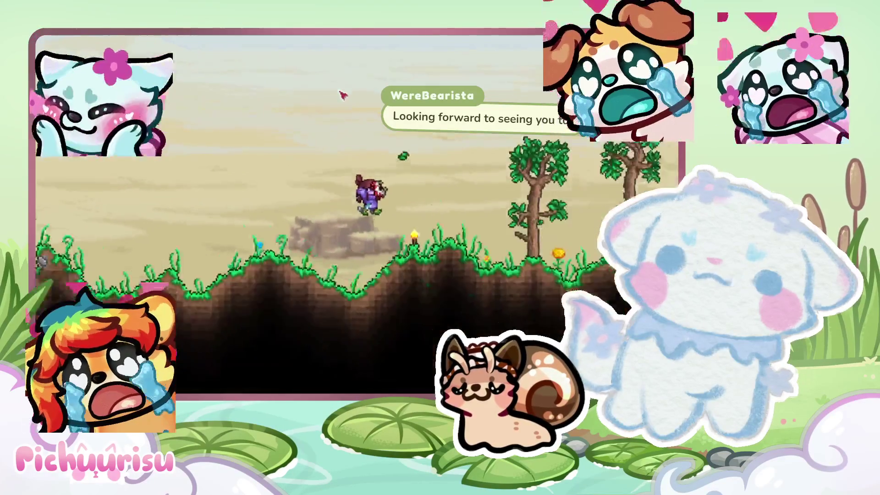
key("d")
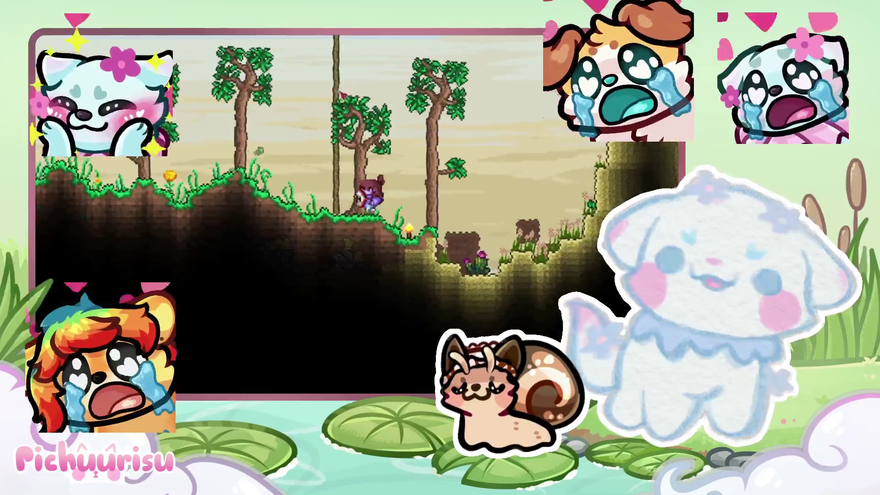
key("a")
key("w")
key("w")
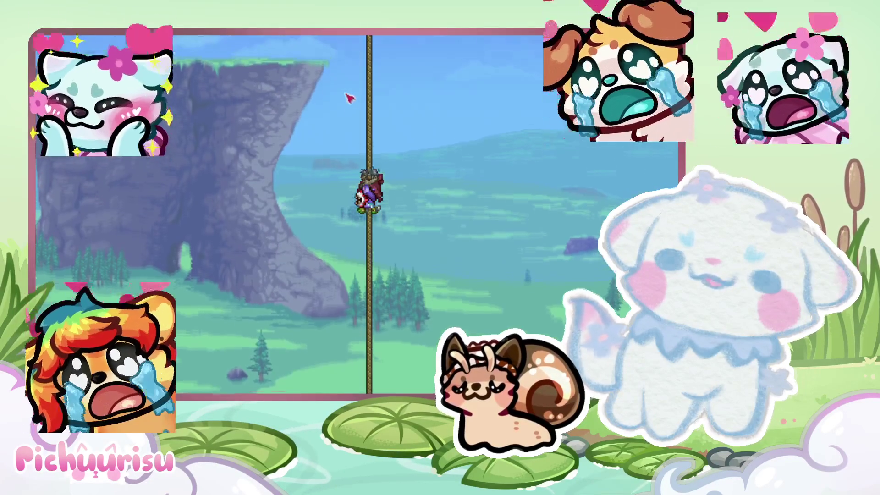
Step: Climb the rope beside the cliff
key("w")
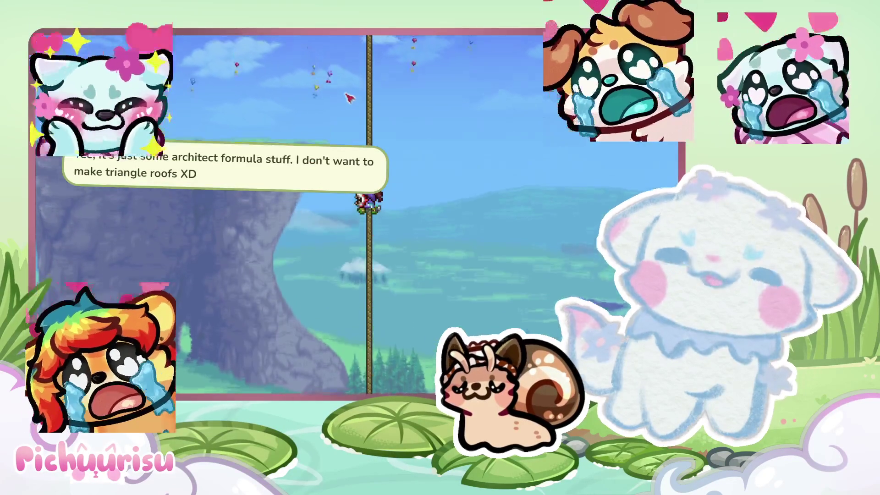
key("w")
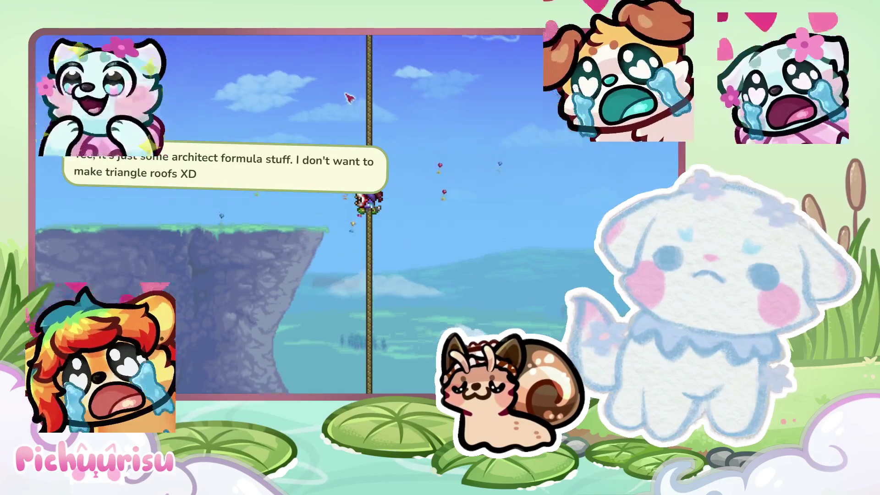
key("w")
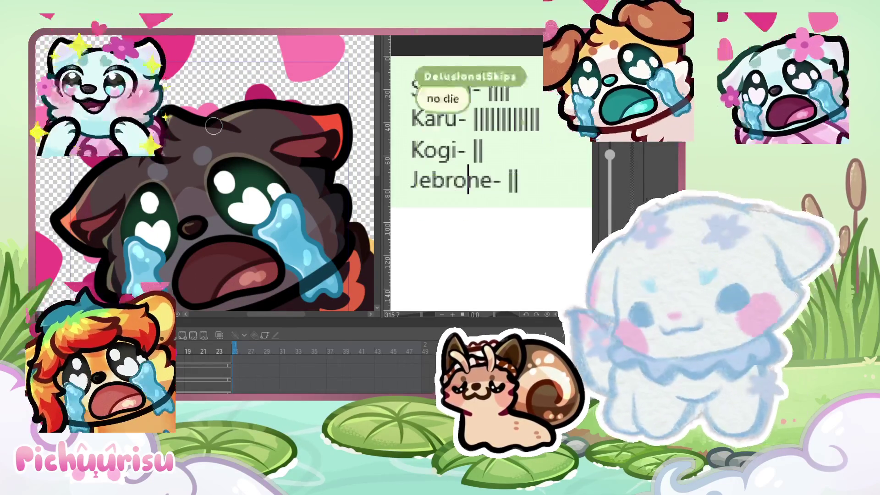
scroll(214, 125, "down", 2)
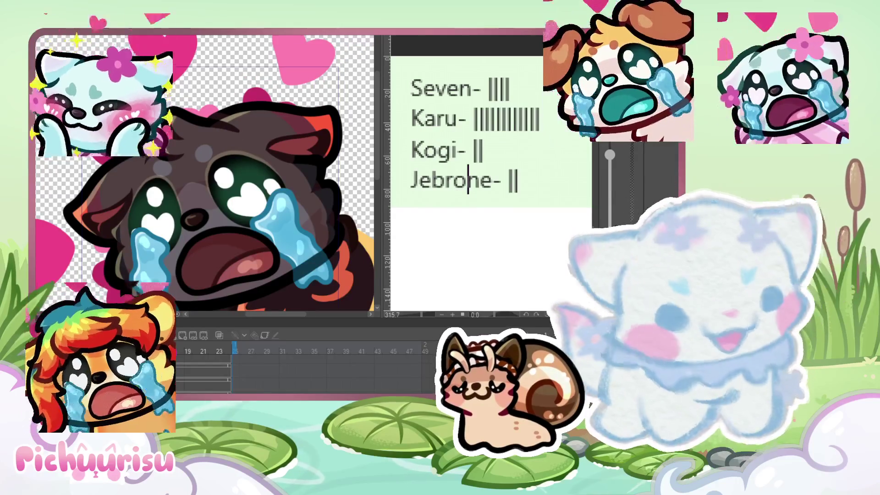
scroll(198, 132, "up", 3)
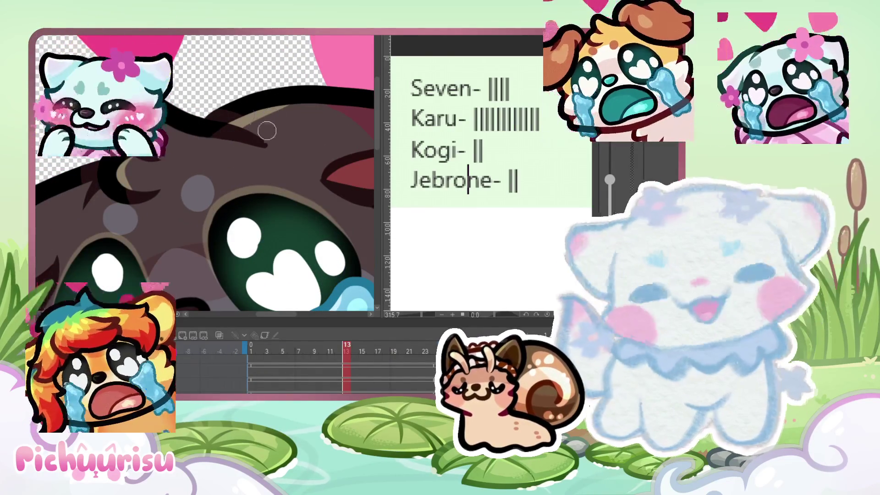
scroll(198, 120, "up", 2)
left_click_drag(204, 130, 214, 145)
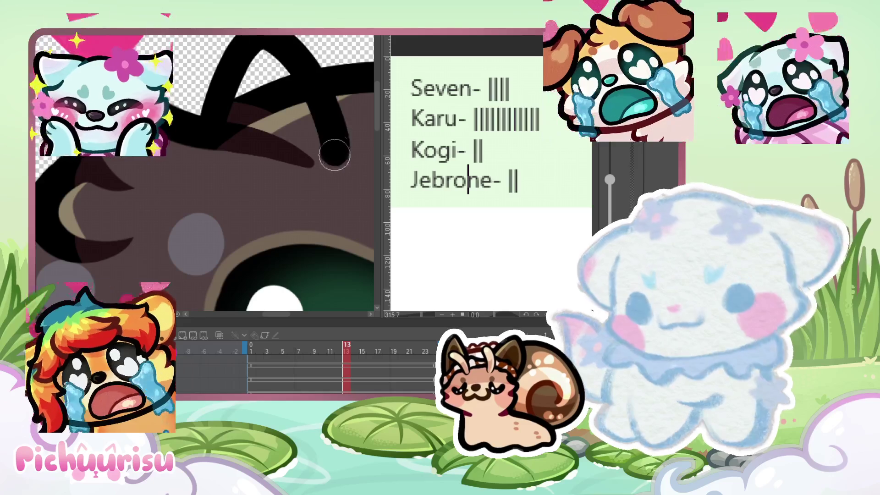
scroll(214, 145, "down", 2)
scroll(211, 142, "down", 2)
scroll(188, 121, "up", 2)
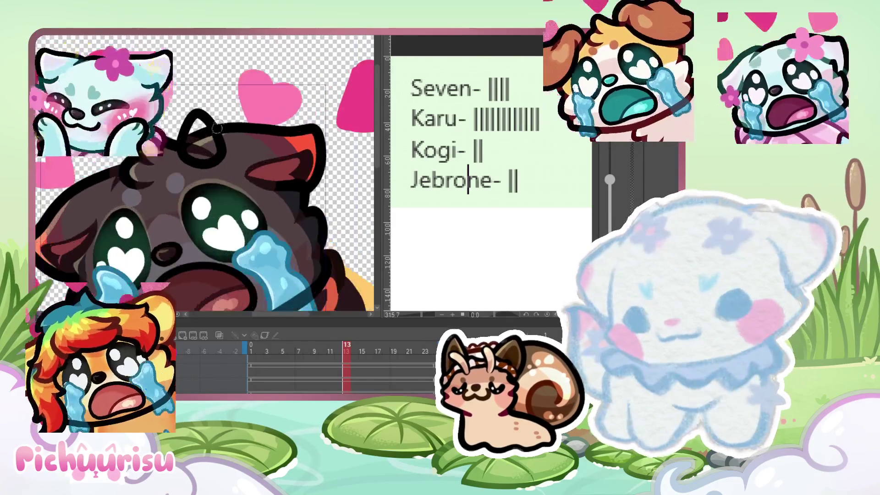
scroll(183, 117, "up", 2)
key("ctrl+z")
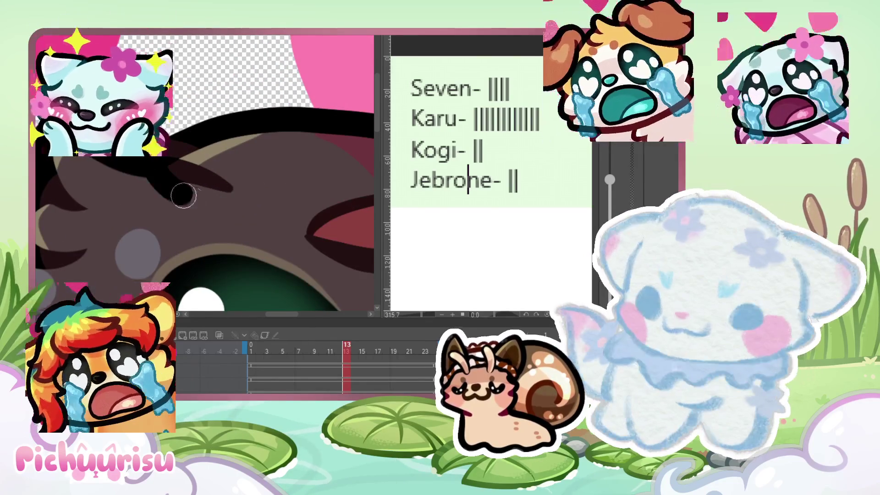
left_click_drag(177, 191, 176, 141)
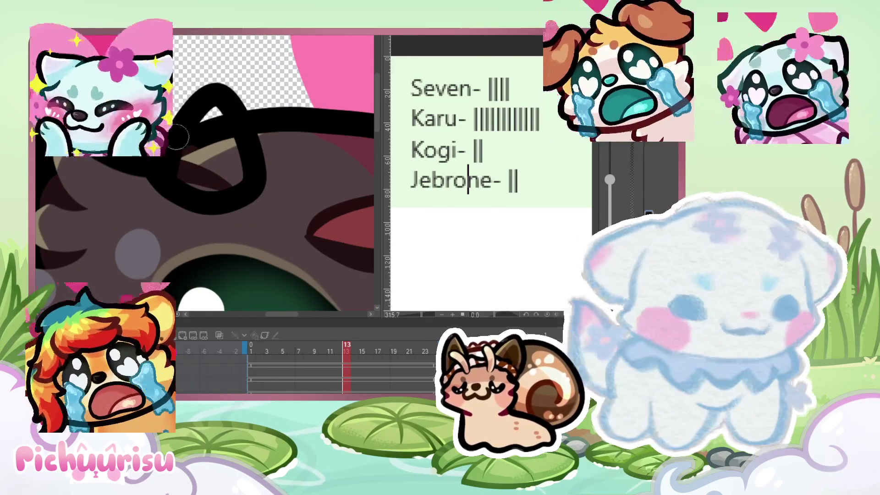
key("ctrl+z")
left_click_drag(176, 133, 235, 174)
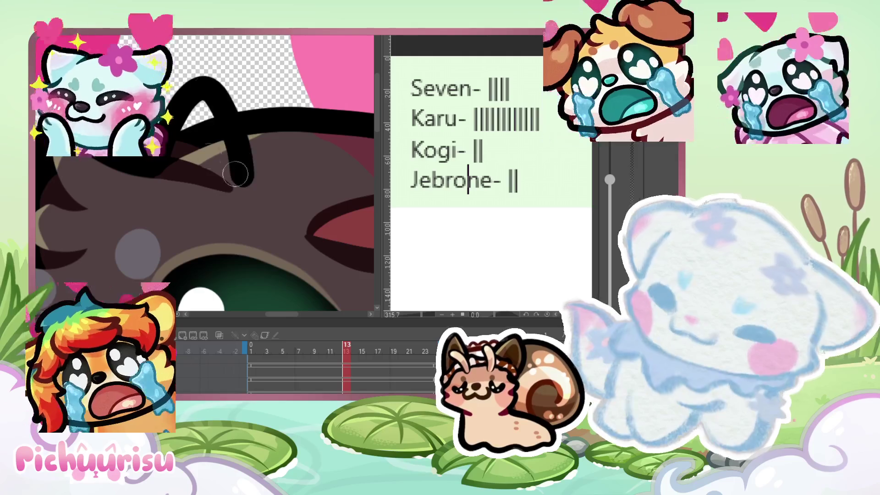
key("ctrl+z")
mouse_move(179, 124)
left_mouse_down()
mouse_move(149, 162)
mouse_move(185, 126)
left_mouse_up()
key("ctrl+z")
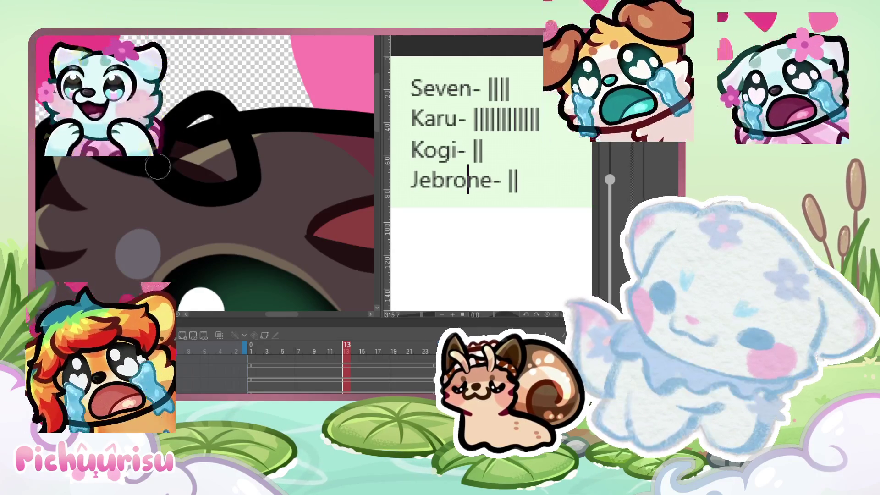
scroll(169, 143, "down", 5)
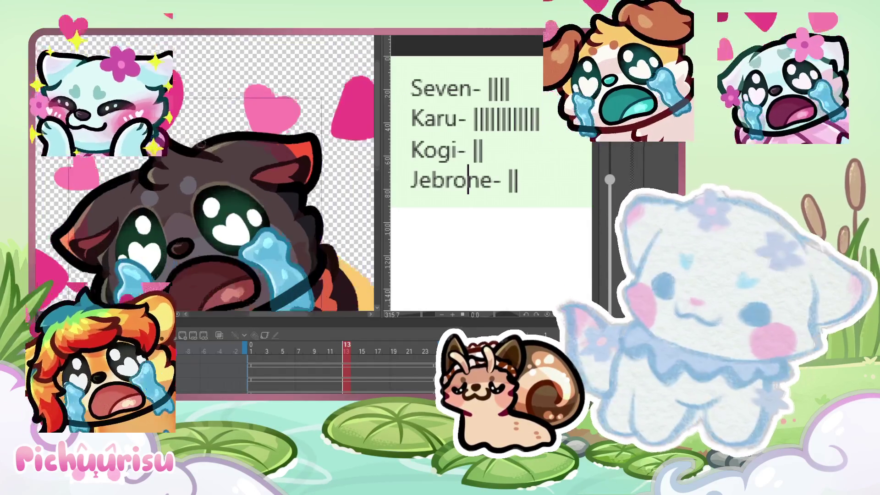
scroll(183, 137, "up", 5)
left_click_drag(186, 123, 298, 192)
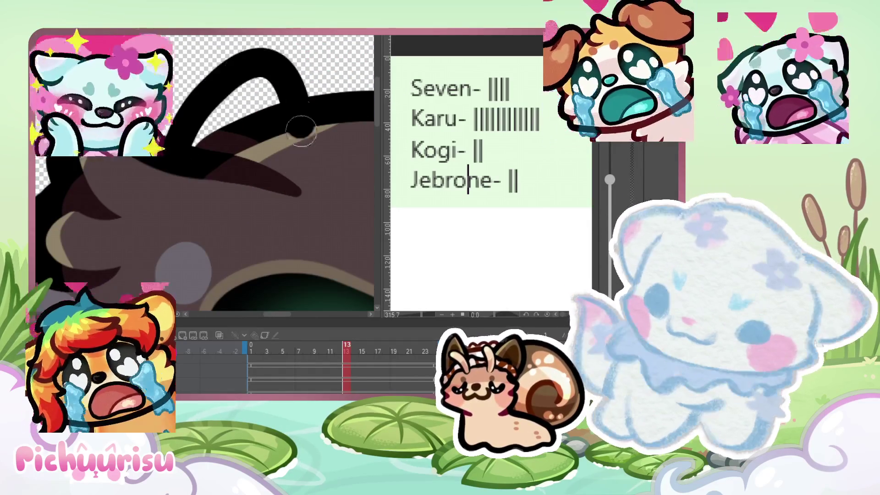
key("ctrl+z")
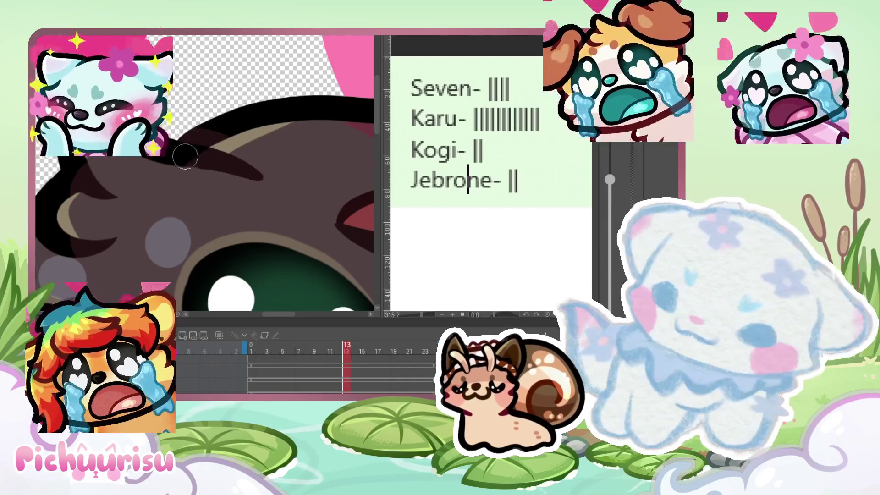
left_click_drag(191, 122, 276, 177)
key("ctrl+z")
left_click_drag(183, 146, 269, 179)
scroll(183, 137, "up", 2)
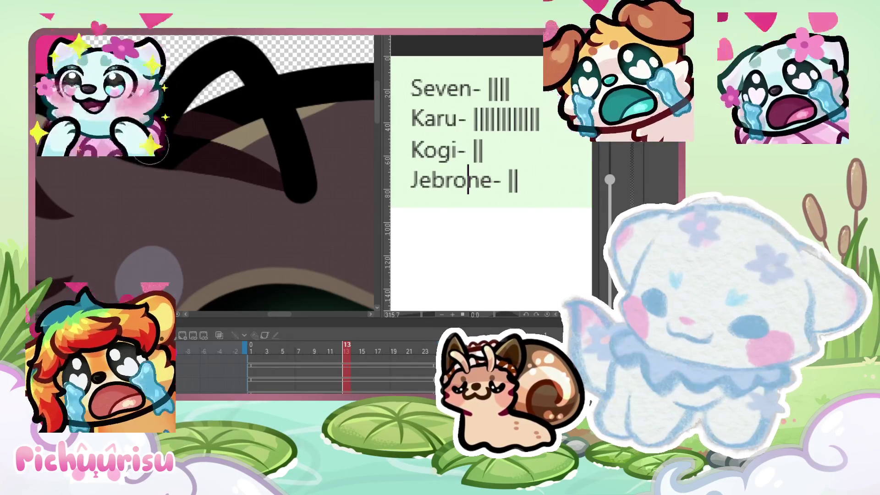
scroll(183, 148, "down", 1)
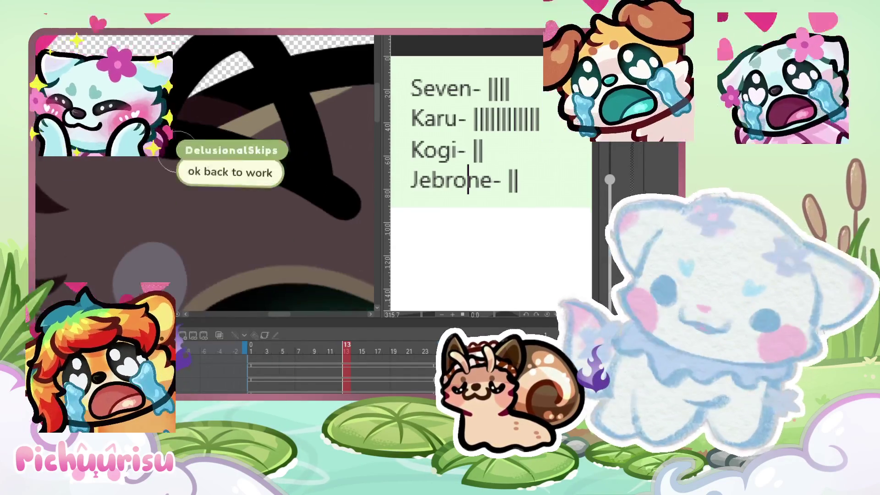
key("ctrl+z")
scroll(334, 226, "down", 3)
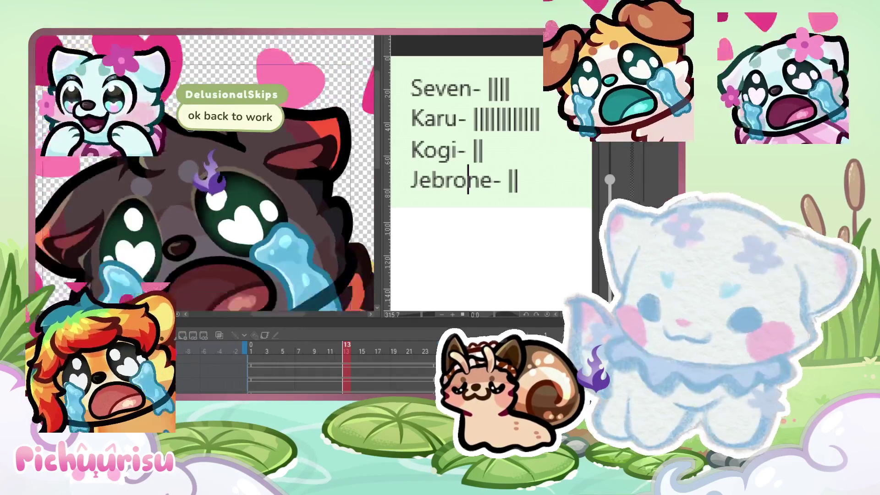
scroll(220, 114, "up", 1)
scroll(226, 64, "up", 1)
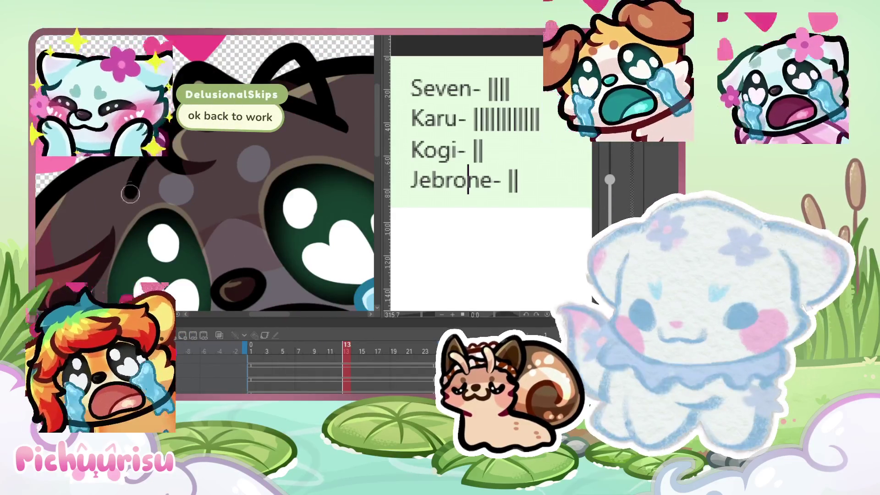
scroll(152, 175, "up", 1)
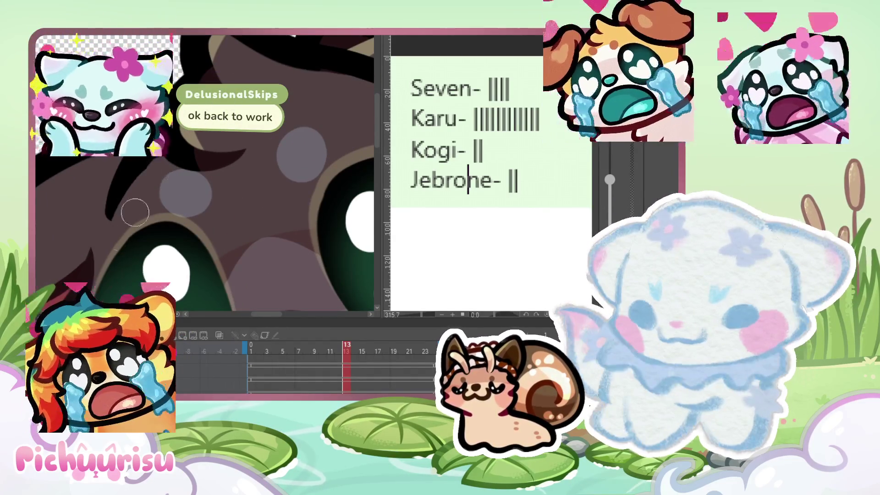
scroll(96, 170, "down", 2)
scroll(142, 157, "up", 2)
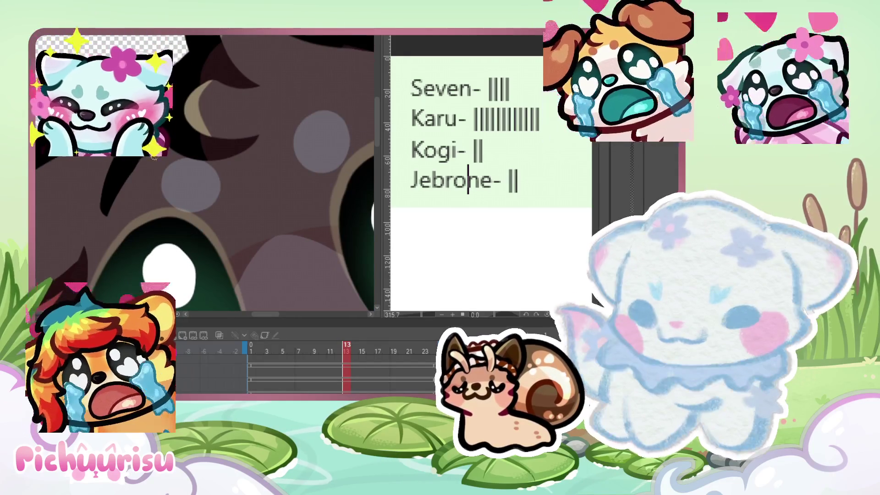
scroll(113, 221, "down", 2)
scroll(138, 192, "up", 3)
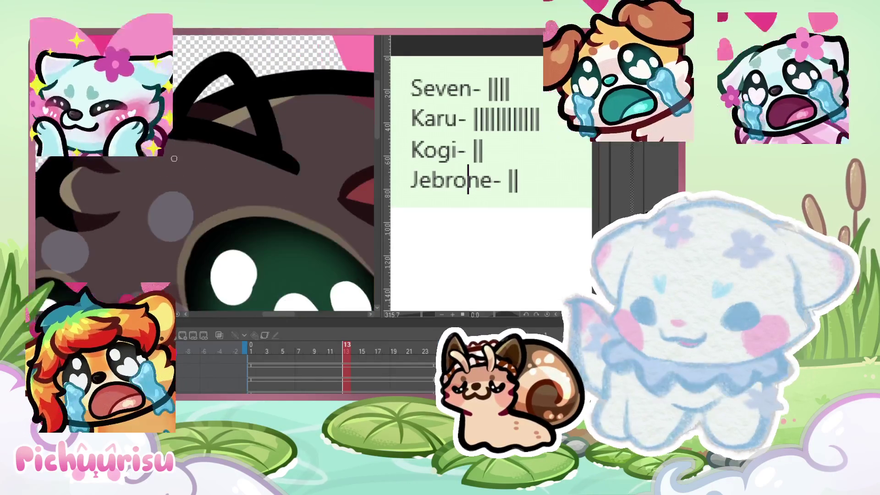
scroll(160, 184, "up", 1)
scroll(160, 183, "up", 1)
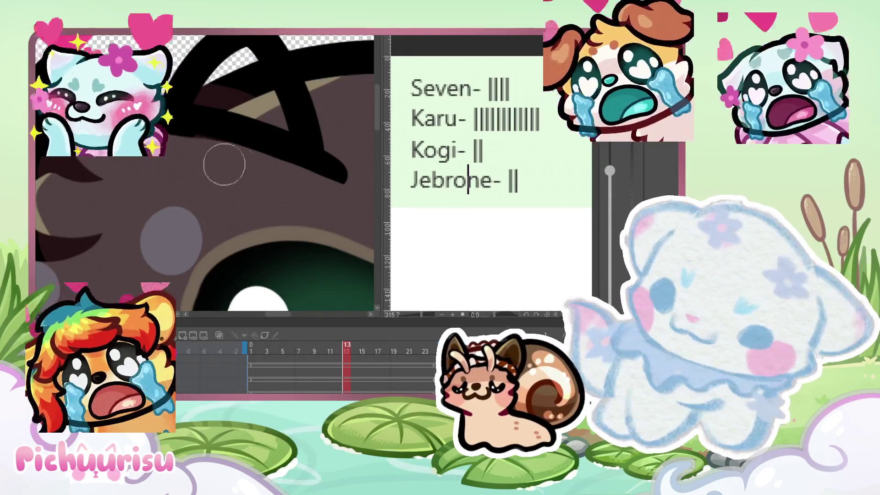
scroll(204, 174, "down", 3)
scroll(204, 174, "down", 2)
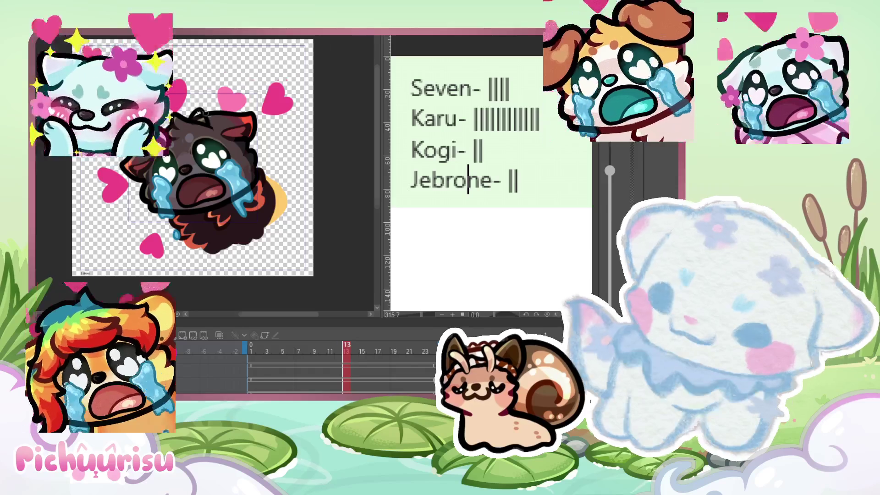
scroll(193, 122, "up", 3)
scroll(193, 122, "up", 2)
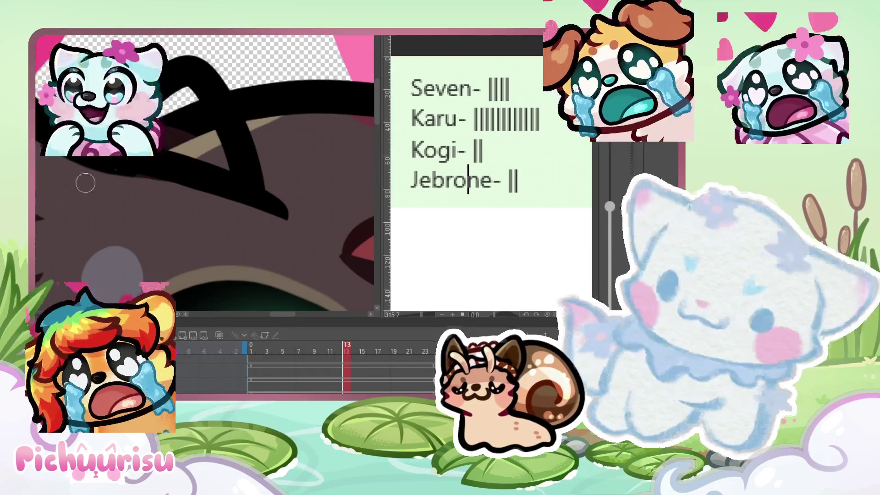
scroll(193, 106, "up", 2)
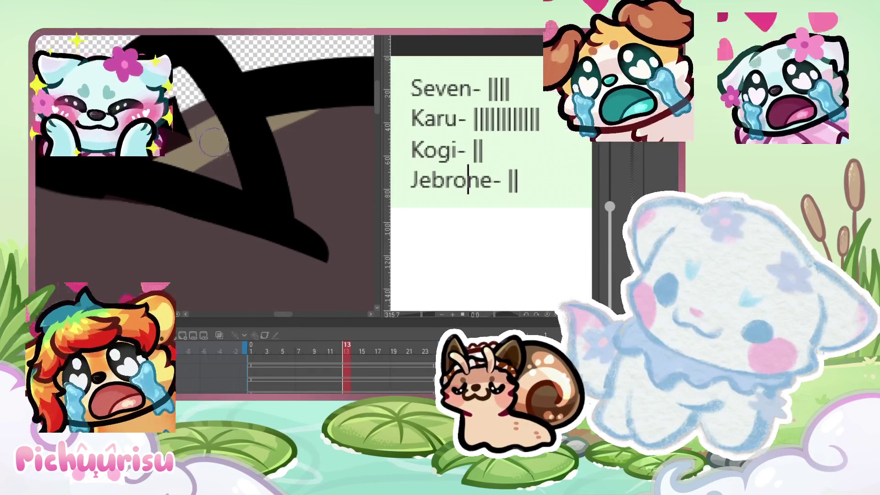
scroll(238, 189, "up", 2)
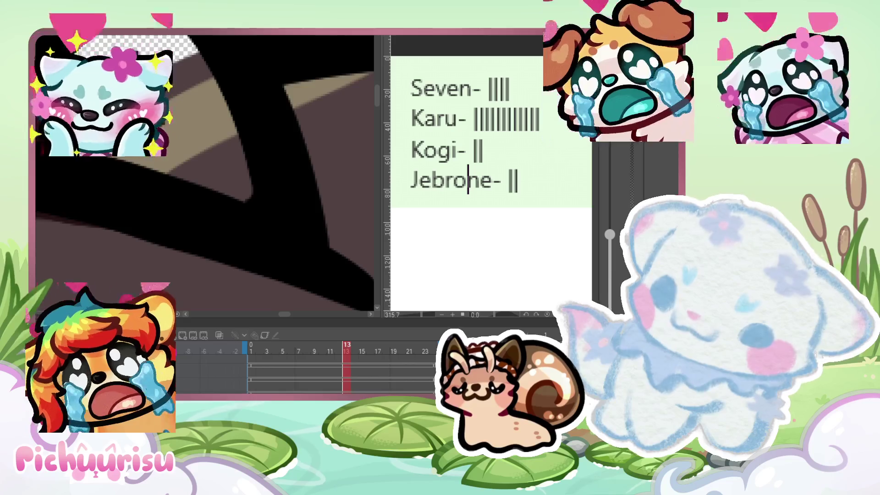
left_click_drag(206, 183, 238, 181)
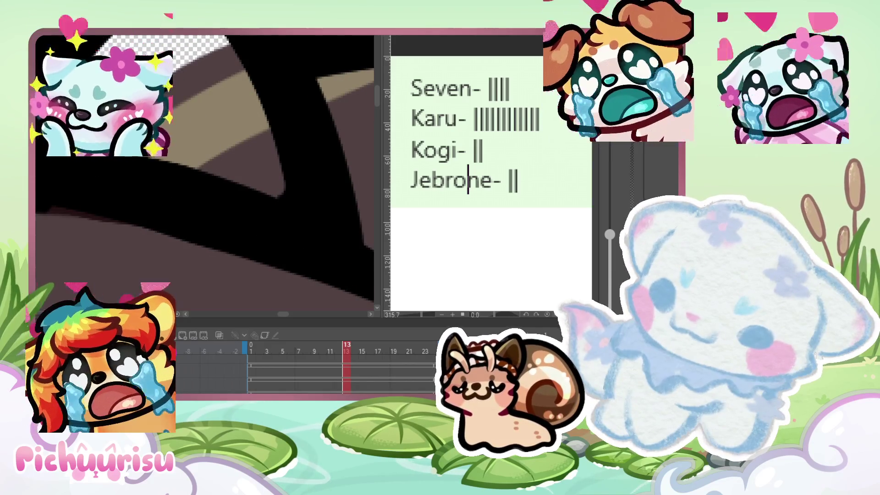
left_click_drag(177, 132, 222, 151)
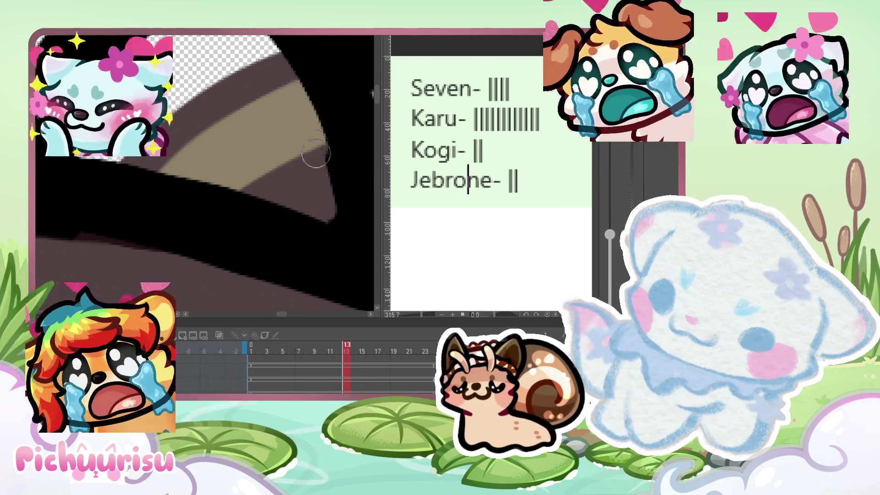
scroll(320, 208, "down", 2)
scroll(204, 174, "up", 2)
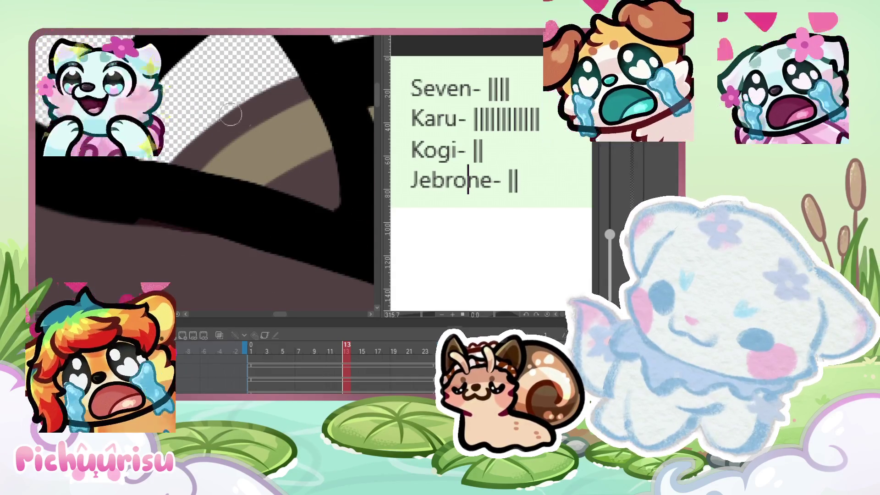
scroll(242, 119, "up", 2)
scroll(234, 87, "down", 2)
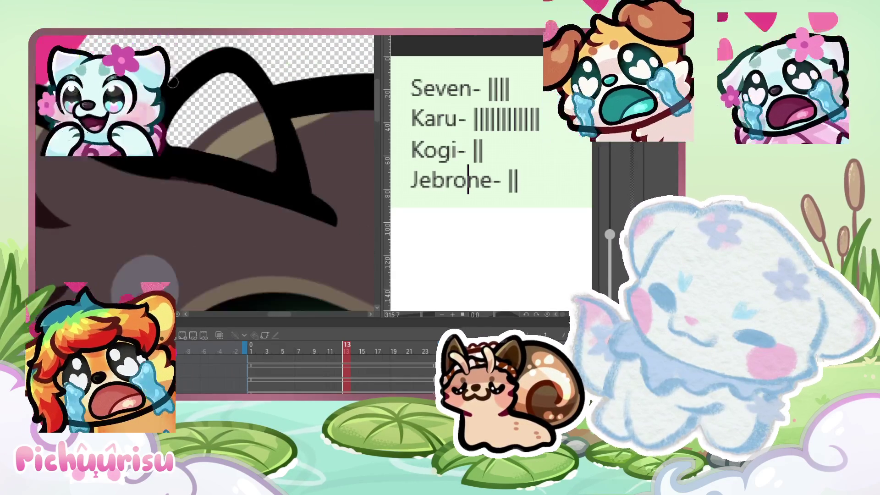
scroll(225, 49, "down", 2)
scroll(226, 173, "up", 2)
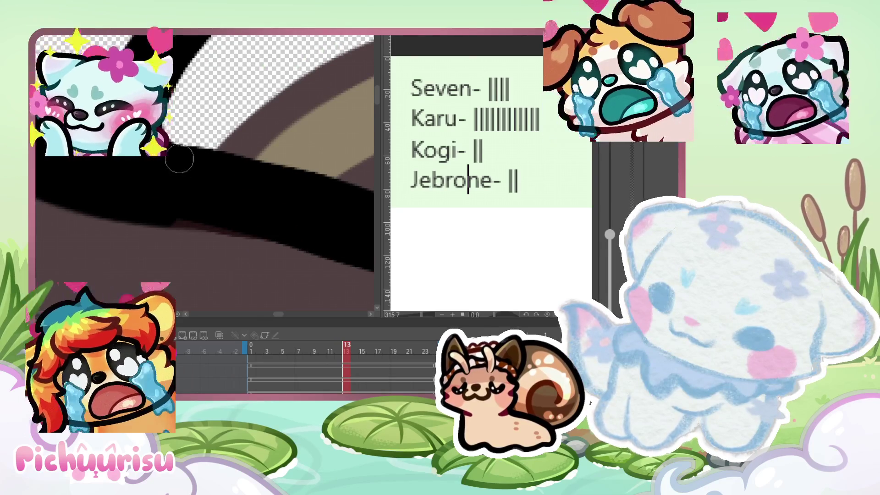
scroll(284, 148, "up", 2)
scroll(284, 149, "down", 3)
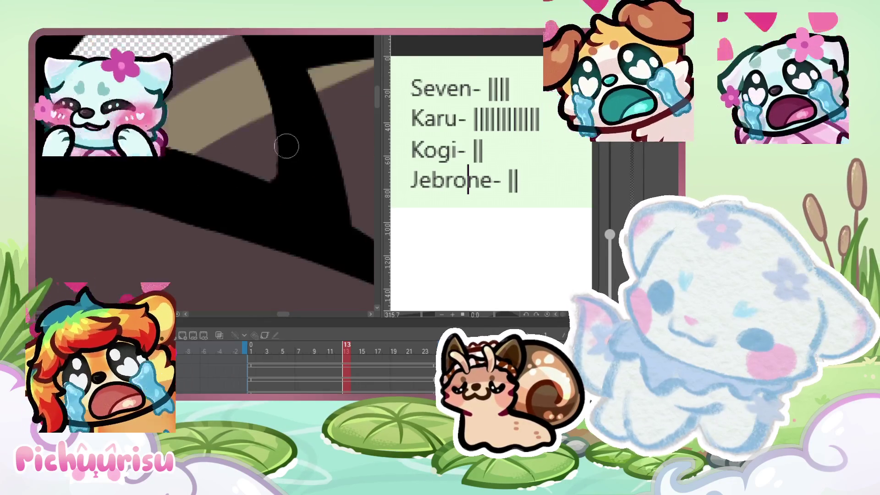
scroll(274, 183, "down", 1)
scroll(273, 182, "down", 1)
scroll(273, 183, "down", 2)
scroll(273, 183, "down", 1)
scroll(180, 115, "down", 1)
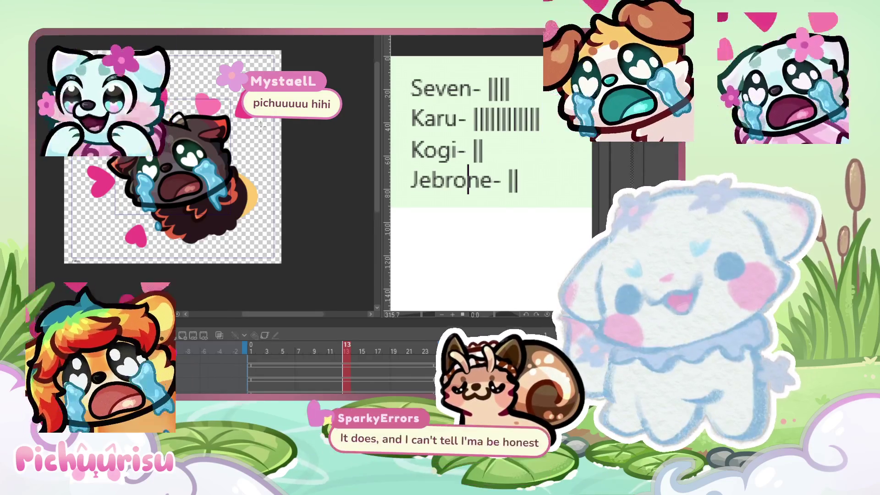
Step: Zoom in on the ear and redraw its black V-shaped outline stroke
scroll(215, 149, "up", 3)
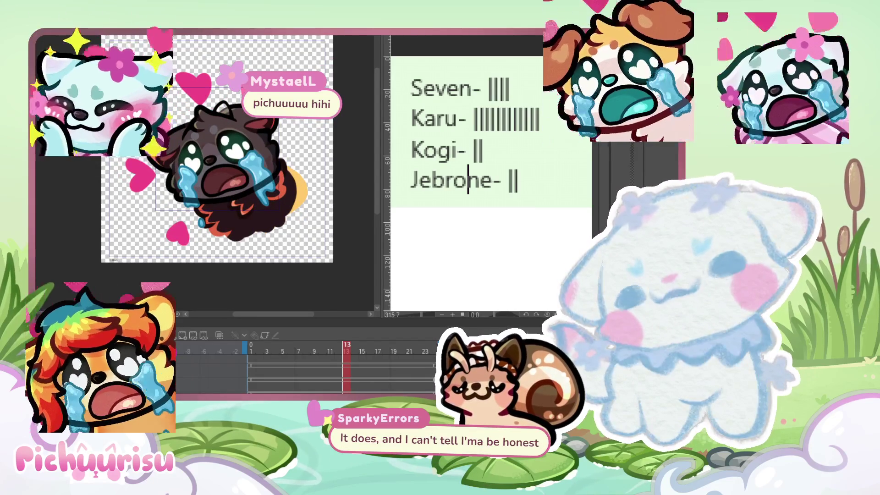
scroll(202, 137, "up", 2)
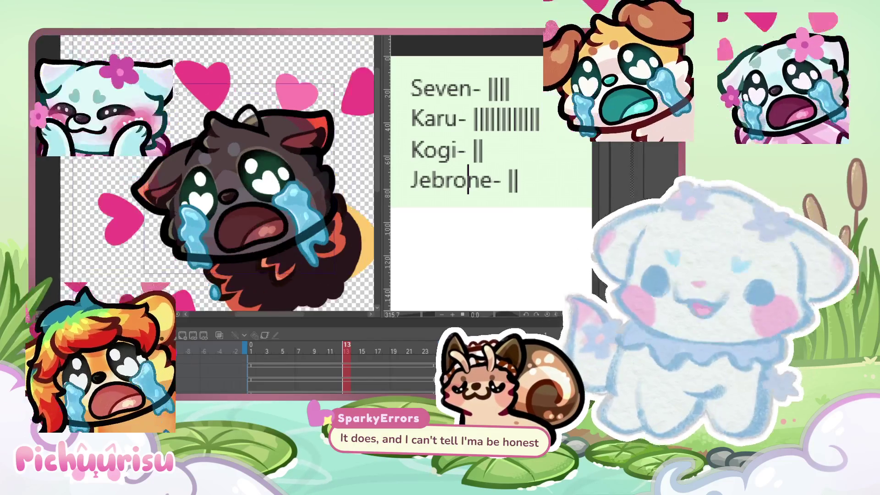
scroll(202, 137, "up", 2)
scroll(201, 137, "up", 2)
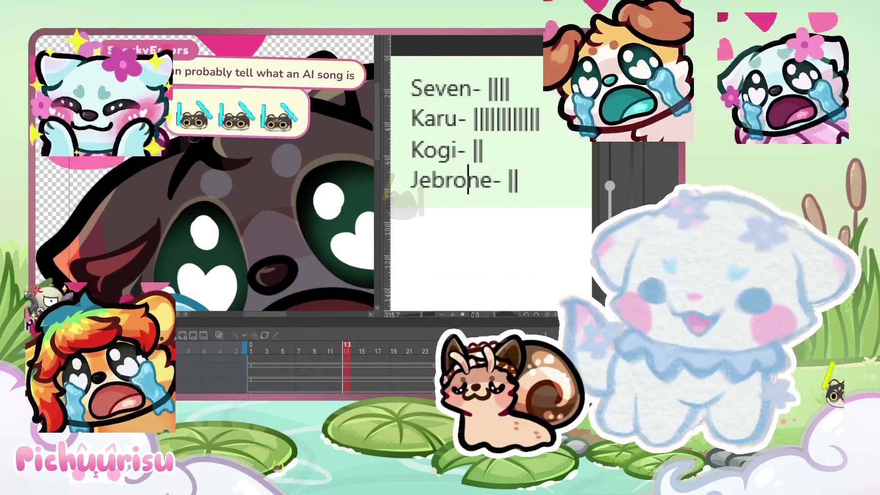
scroll(106, 171, "up", 2)
scroll(106, 170, "up", 2)
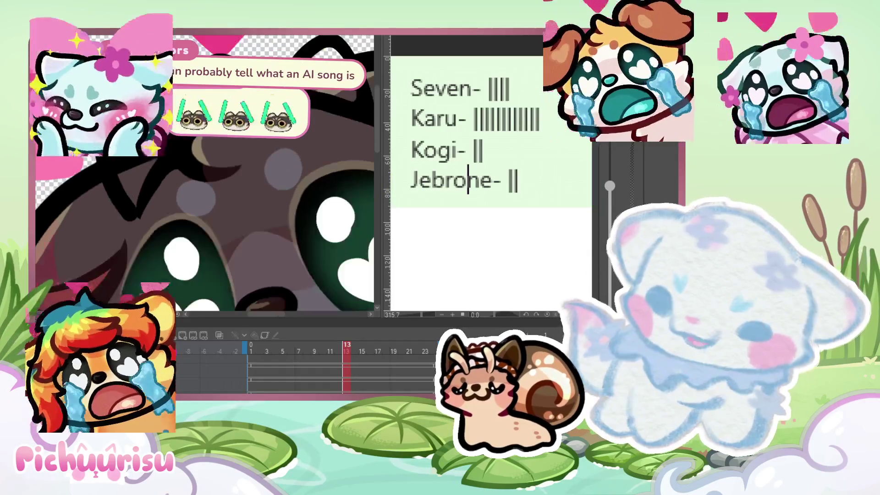
key("ctrl+z")
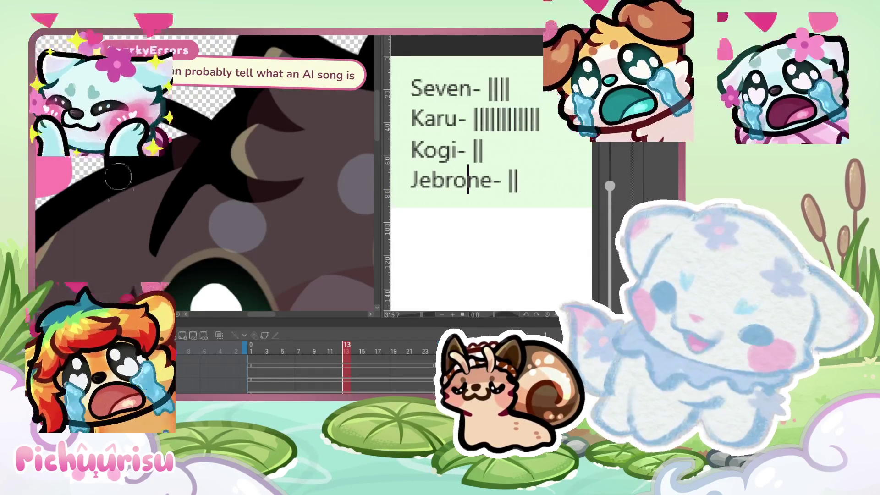
left_click_drag(114, 192, 149, 246)
key("ctrl+z")
left_click_drag(114, 193, 149, 246)
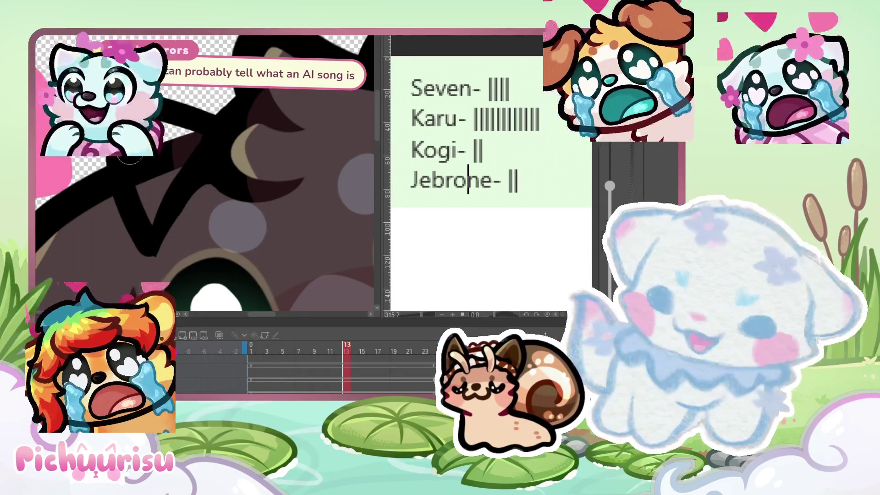
Step: Redraw the ear loop outline thicker in black, checking it at different zoom levels
key("minus")
key("ctrl+z")
left_click_drag(216, 141, 161, 123)
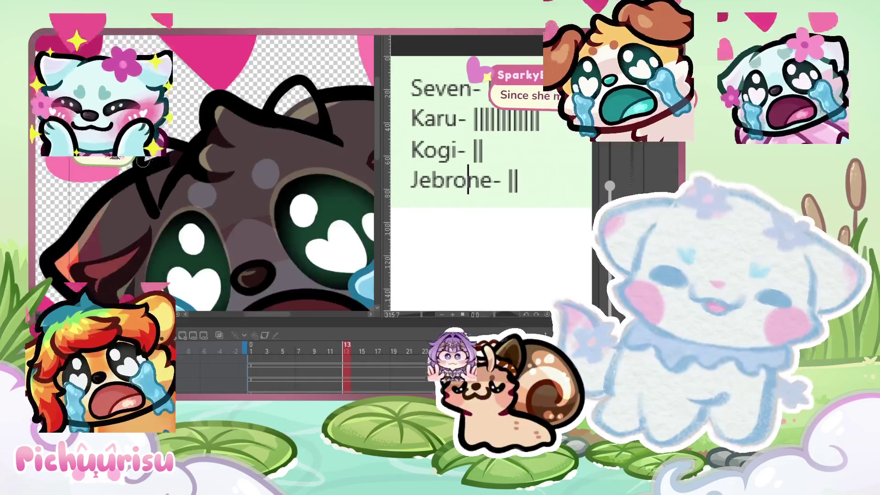
scroll(199, 147, "up", 3)
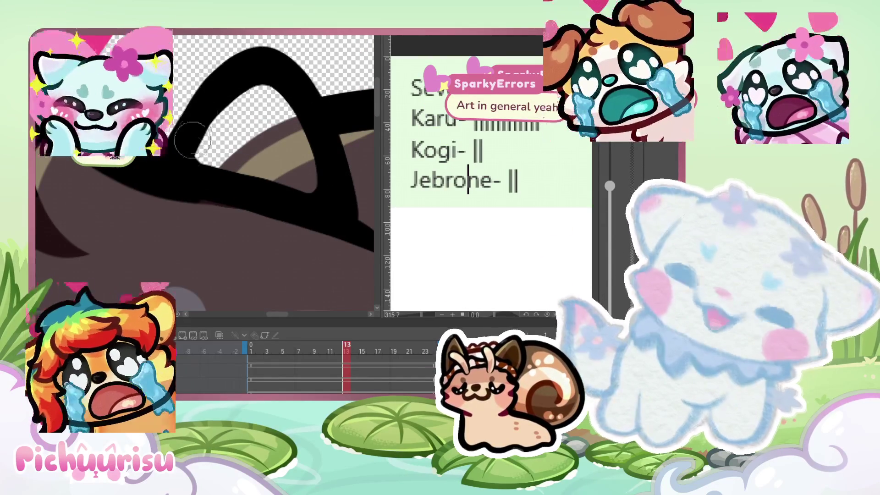
key("ctrl+z")
left_click_drag(182, 146, 339, 215)
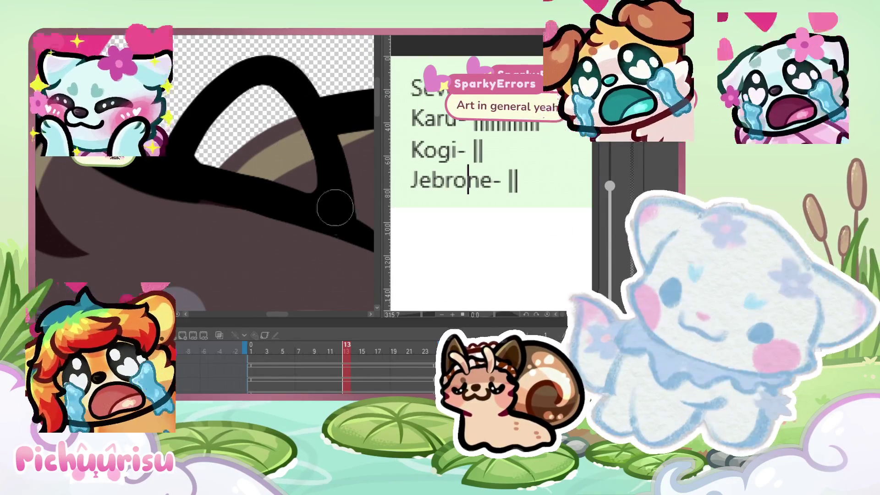
scroll(183, 154, "up", 2)
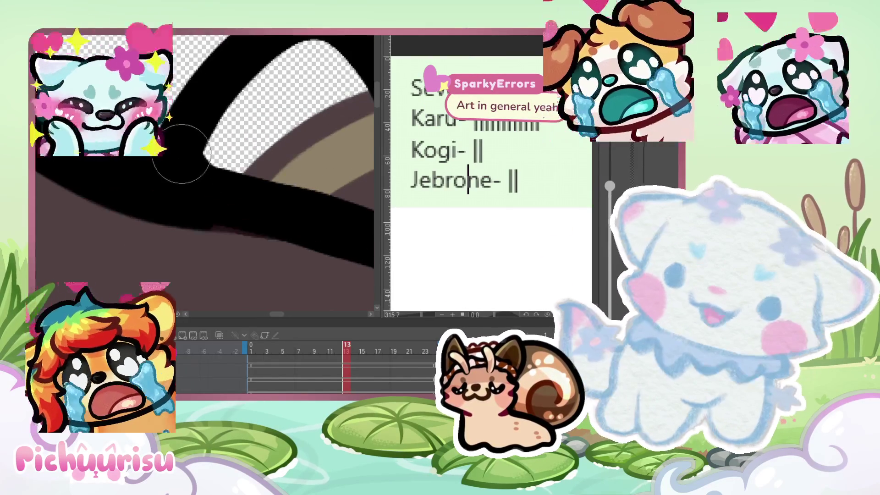
scroll(178, 160, "down", 2)
scroll(178, 161, "up", 2)
scroll(220, 124, "down", 2)
scroll(219, 122, "down", 1)
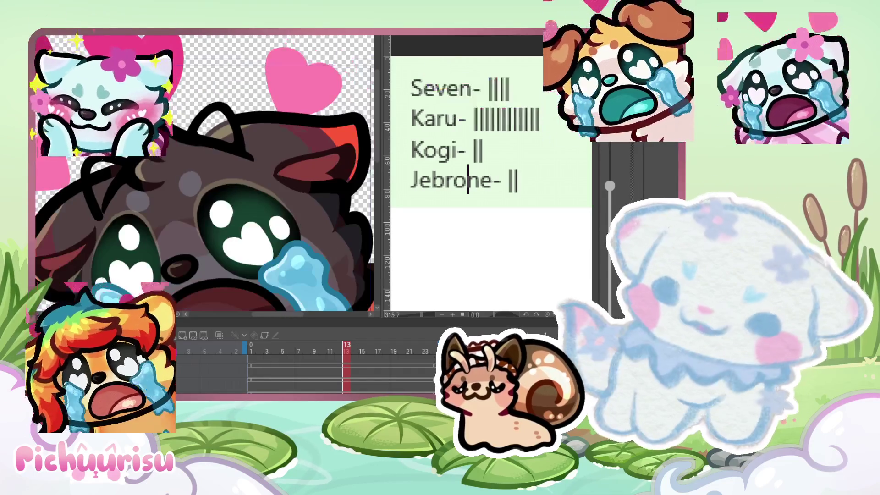
scroll(219, 122, "up", 2)
scroll(219, 123, "down", 2)
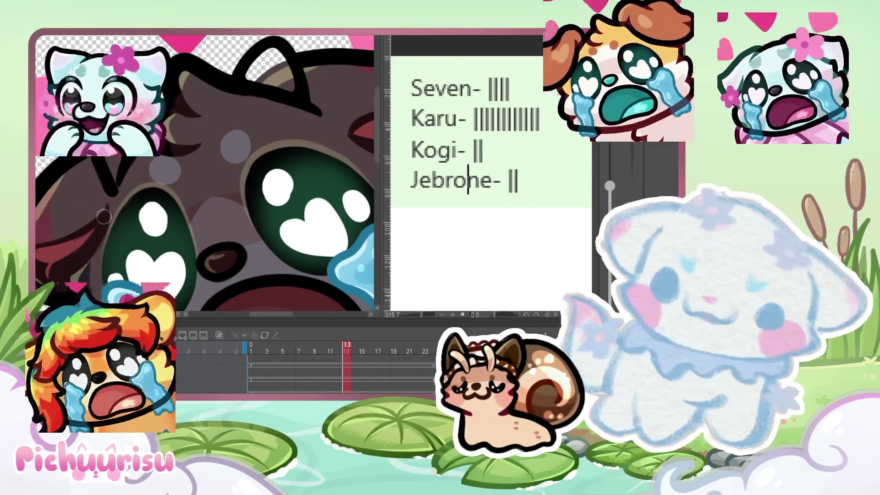
scroll(127, 167, "up", 1)
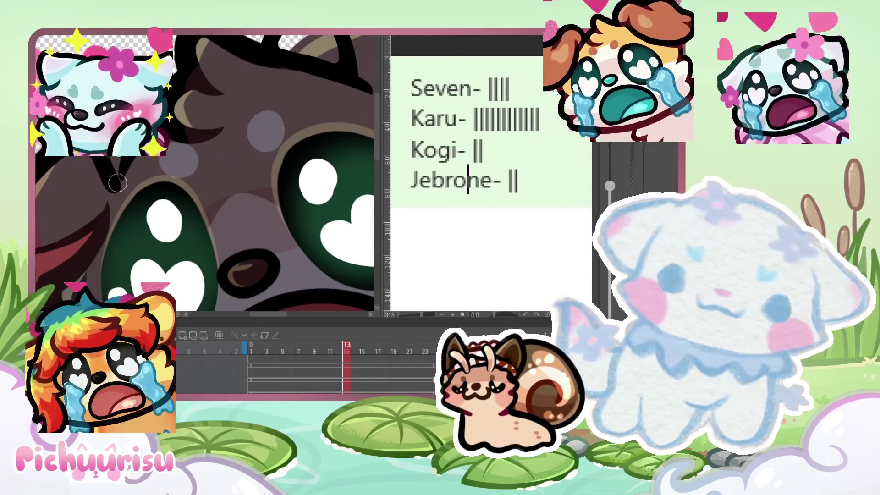
scroll(117, 183, "up", 1)
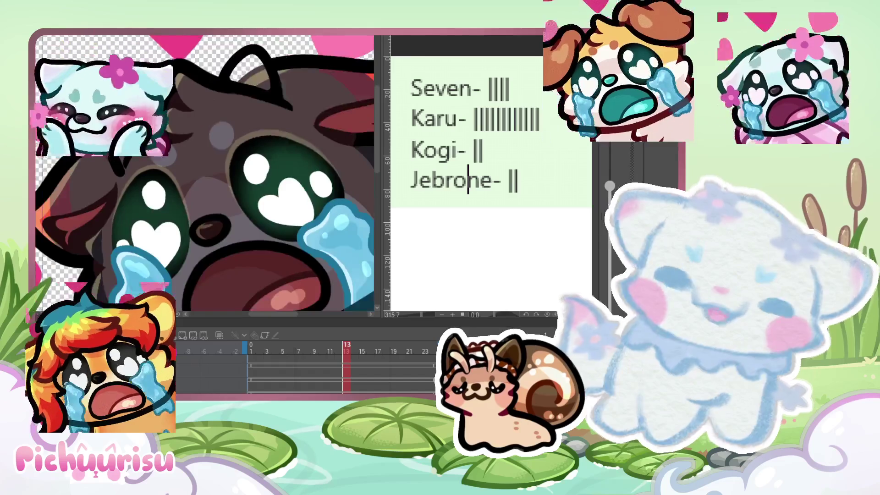
scroll(116, 190, "up", 1)
scroll(113, 197, "up", 1)
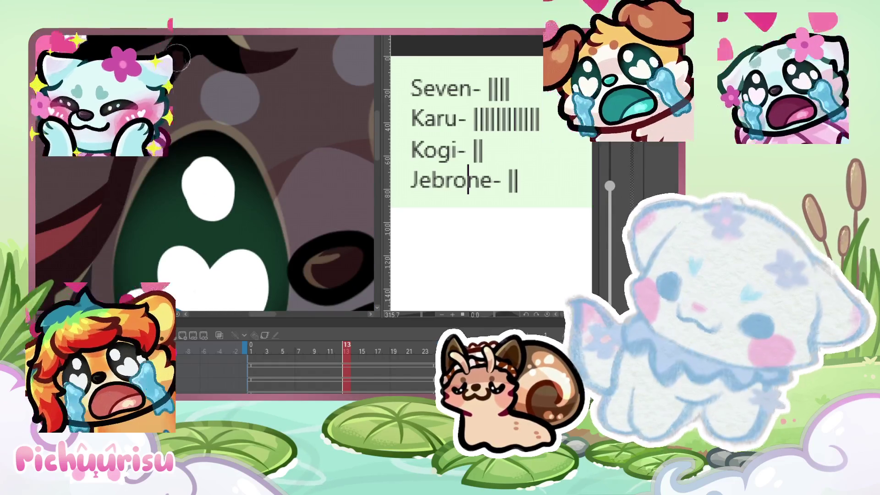
scroll(127, 173, "down", 2)
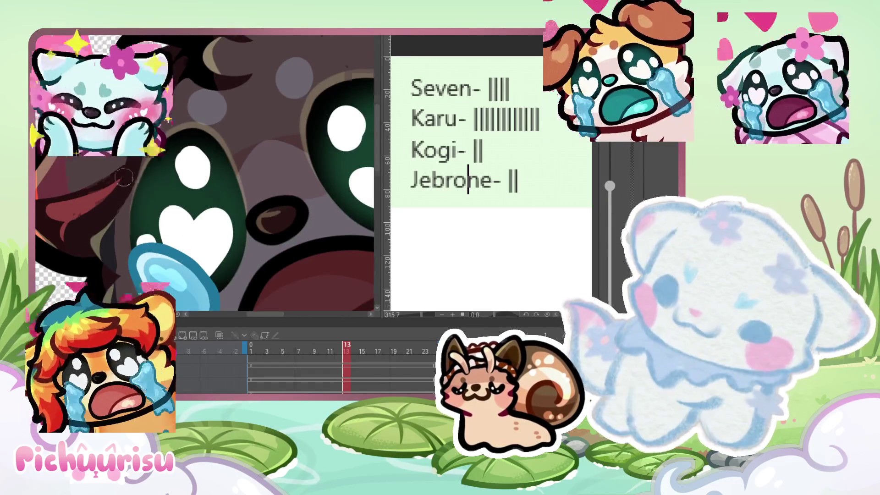
key("ctrl+0")
scroll(195, 115, "up", 2)
scroll(195, 116, "up", 3)
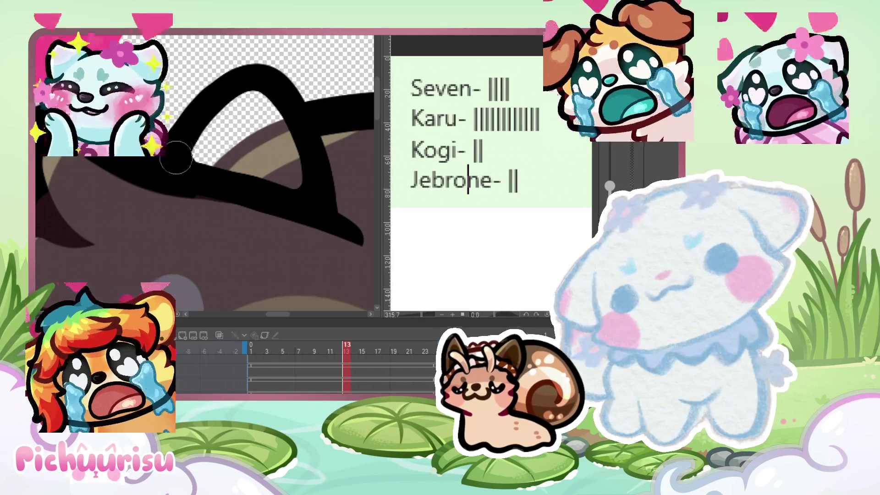
scroll(177, 147, "down", 3)
scroll(178, 147, "down", 2)
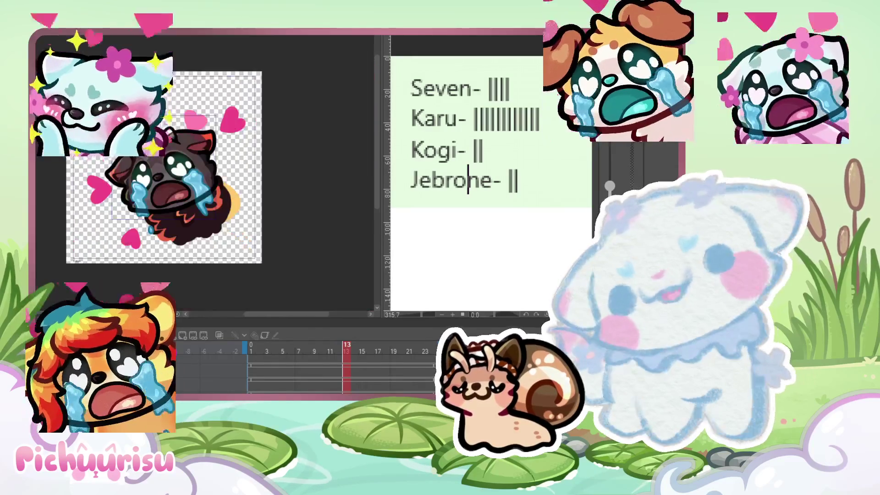
scroll(129, 156, "up", 1)
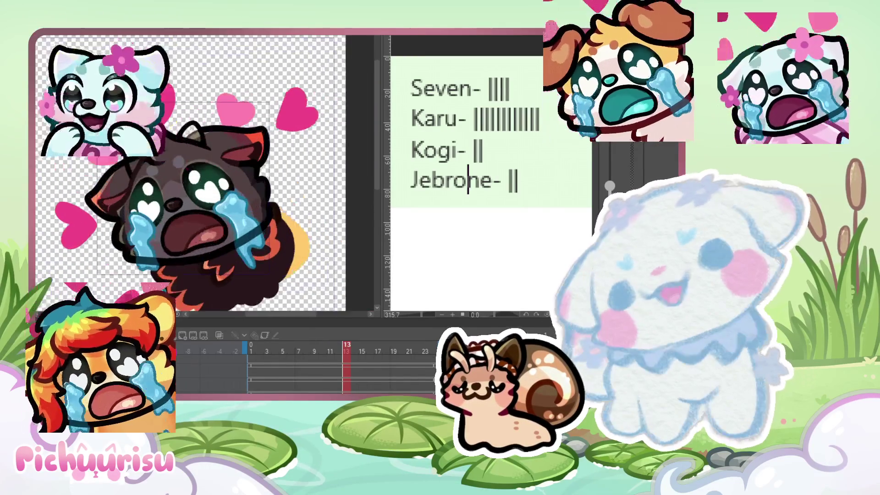
scroll(130, 155, "up", 2)
scroll(129, 155, "up", 1)
scroll(130, 155, "up", 1)
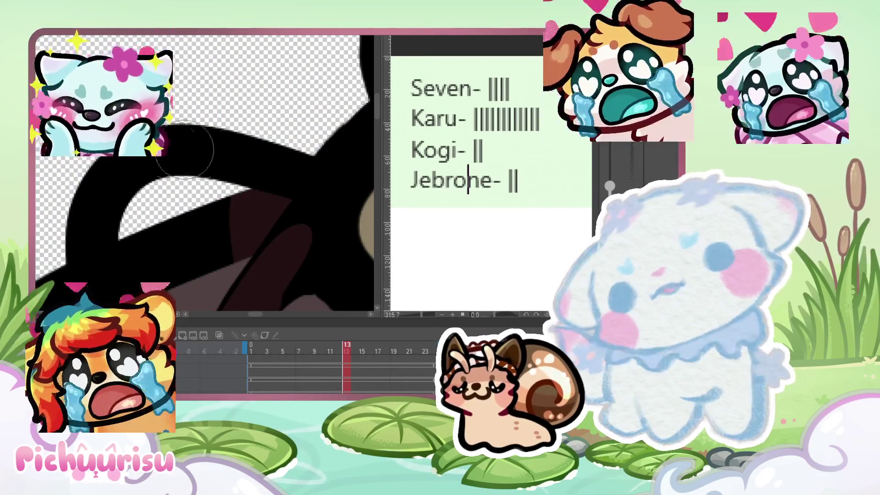
scroll(354, 138, "down", 1)
scroll(318, 173, "down", 2)
scroll(319, 173, "down", 2)
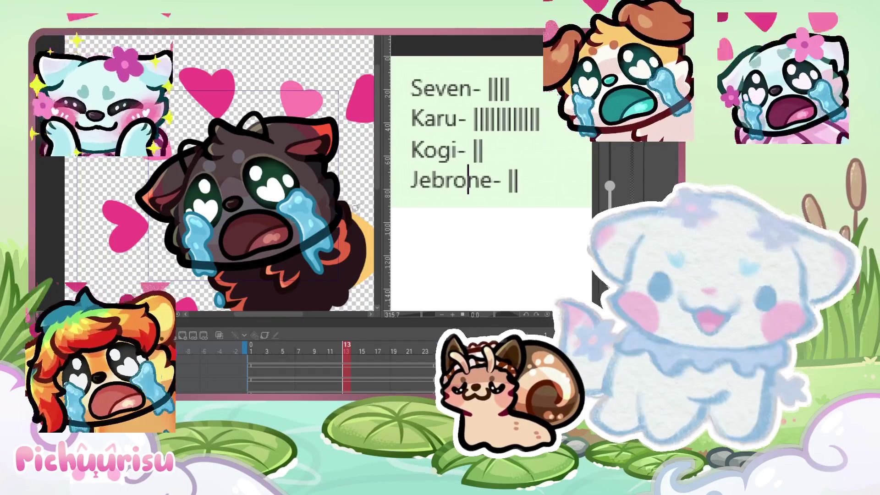
scroll(341, 167, "up", 2)
scroll(341, 167, "up", 1)
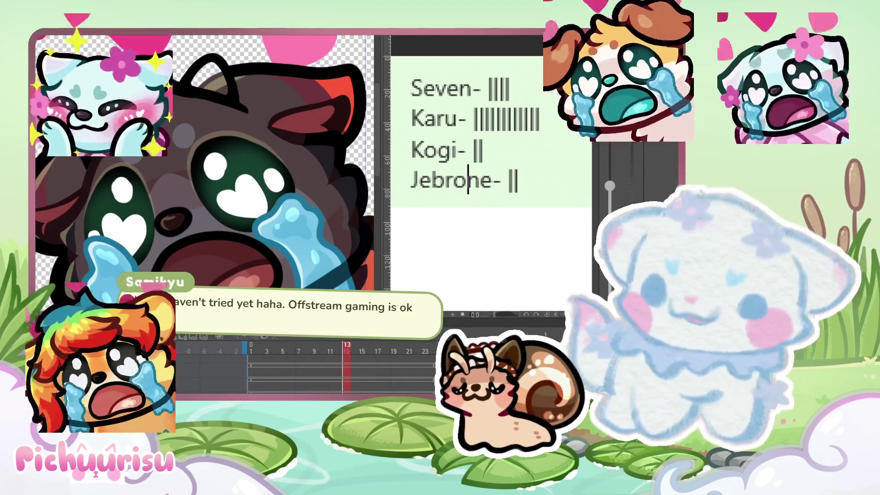
left_click_drag(371, 216, 284, 286)
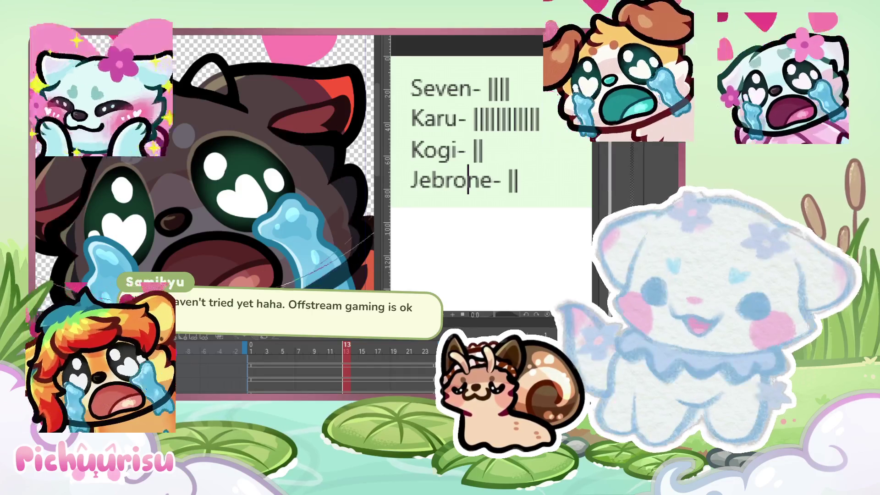
scroll(204, 163, "down", 2)
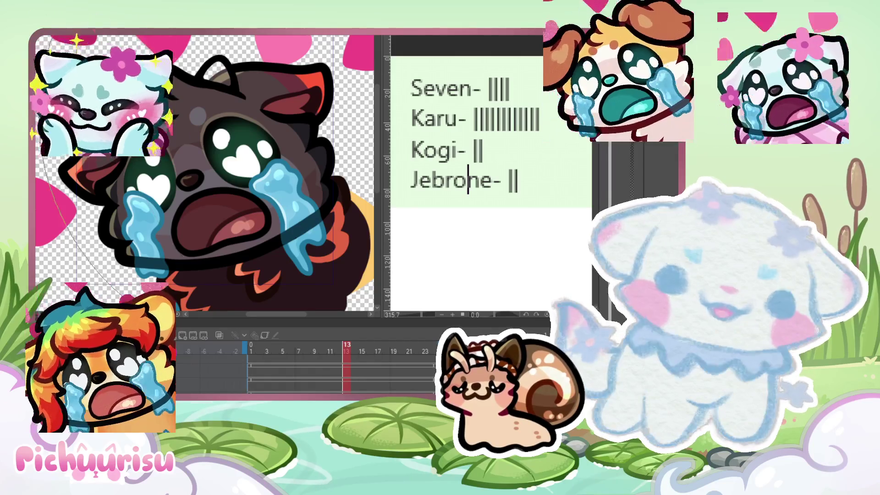
scroll(206, 174, "up", 1)
scroll(116, 169, "up", 1)
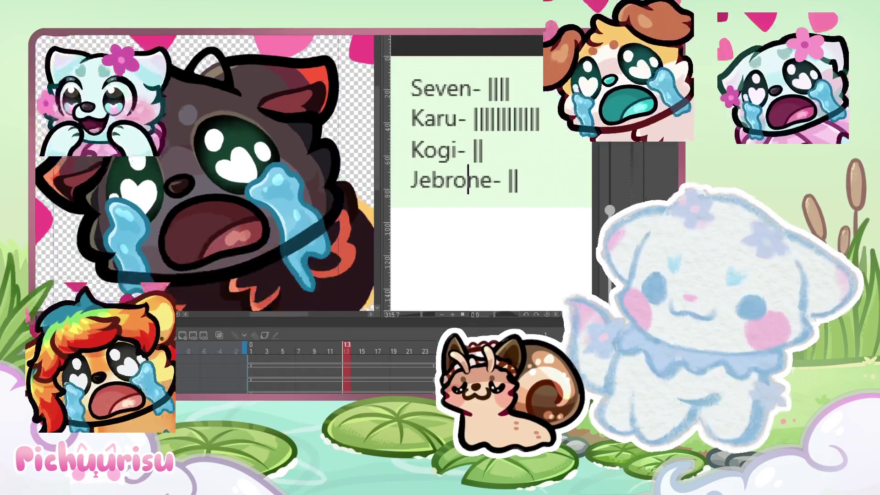
scroll(116, 168, "up", 3)
scroll(117, 168, "up", 2)
scroll(120, 165, "up", 1)
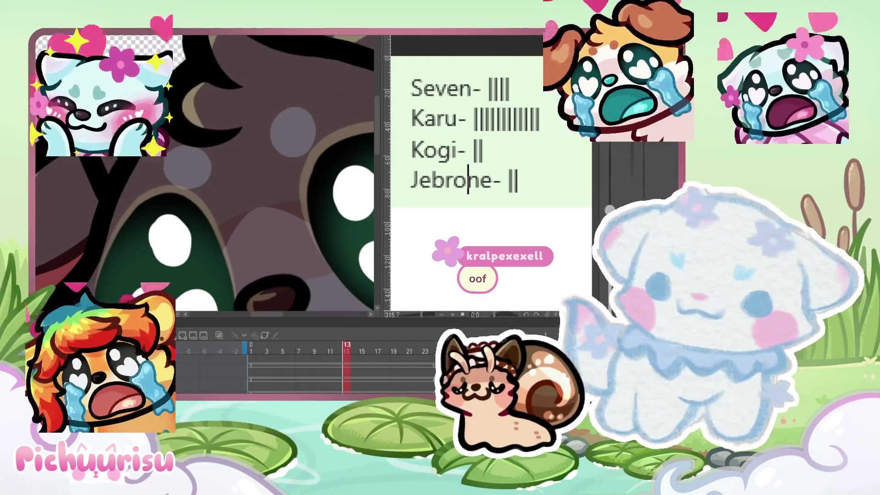
scroll(124, 161, "down", 2)
scroll(125, 160, "down", 2)
scroll(126, 170, "down", 2)
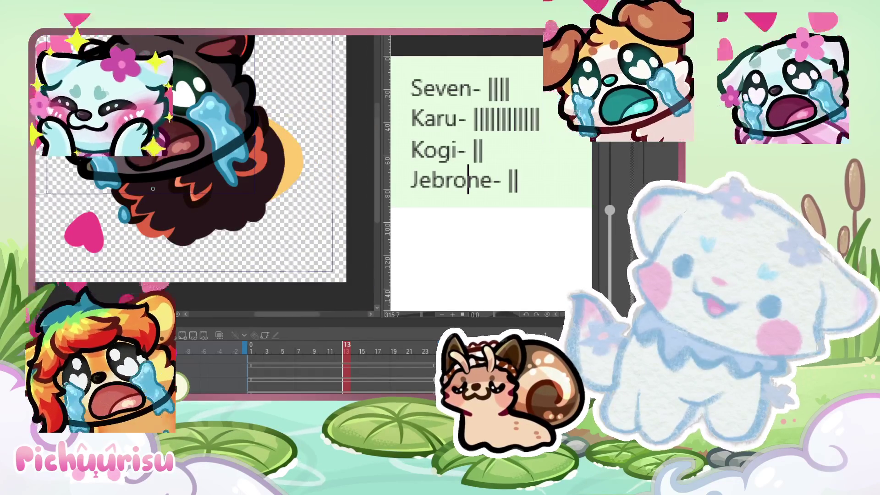
Step: Return to animation frame 13 and zoom in on the wolf's dark fur with a drawing brush
scroll(153, 188, "up", 1)
scroll(156, 188, "up", 1)
scroll(163, 186, "up", 1)
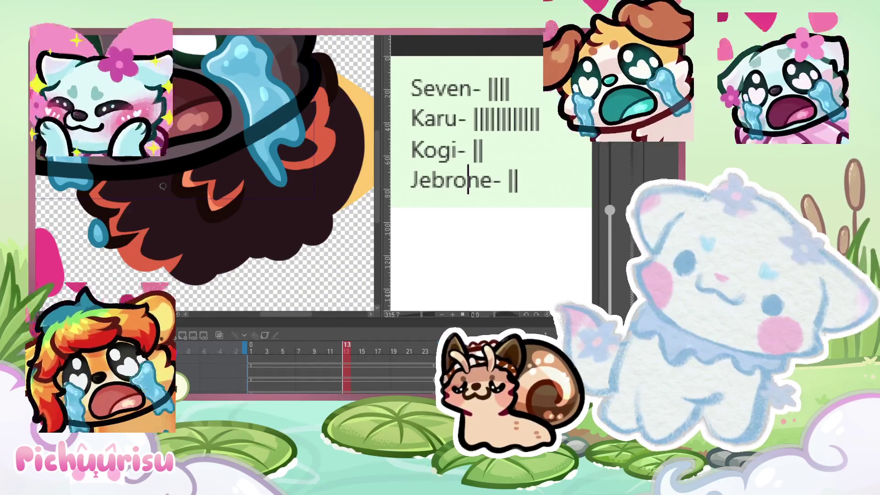
scroll(110, 212, "up", 1)
scroll(168, 220, "down", 2)
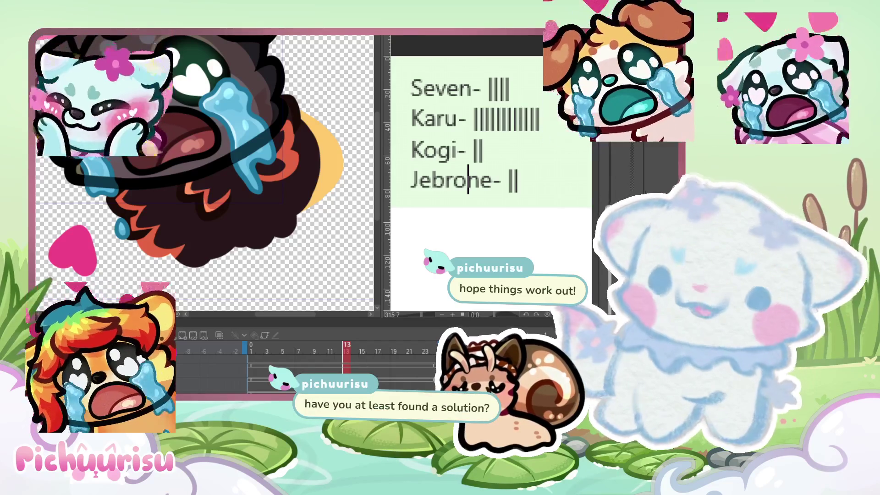
key("ctrl+minus")
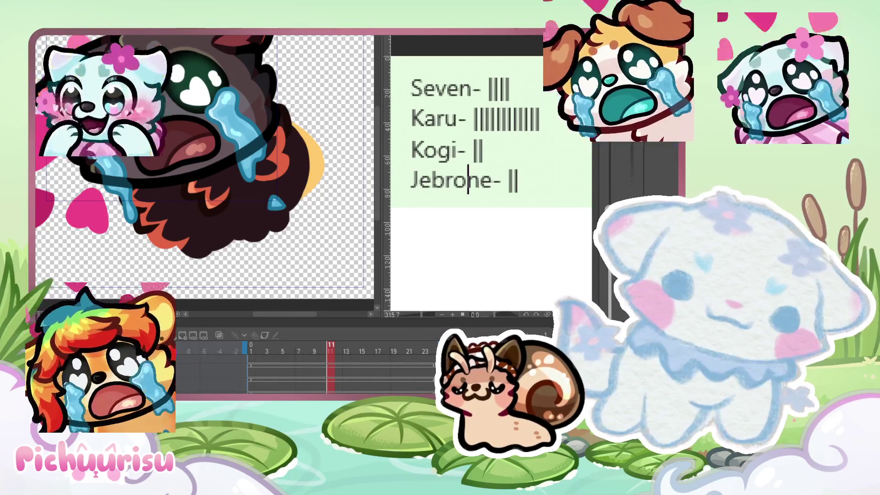
key("ctrl+z")
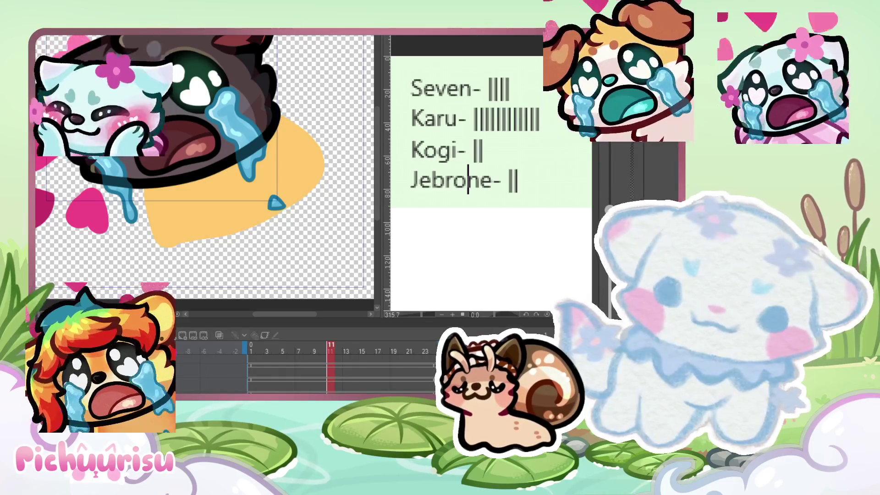
key("Right")
scroll(189, 204, "up", 1)
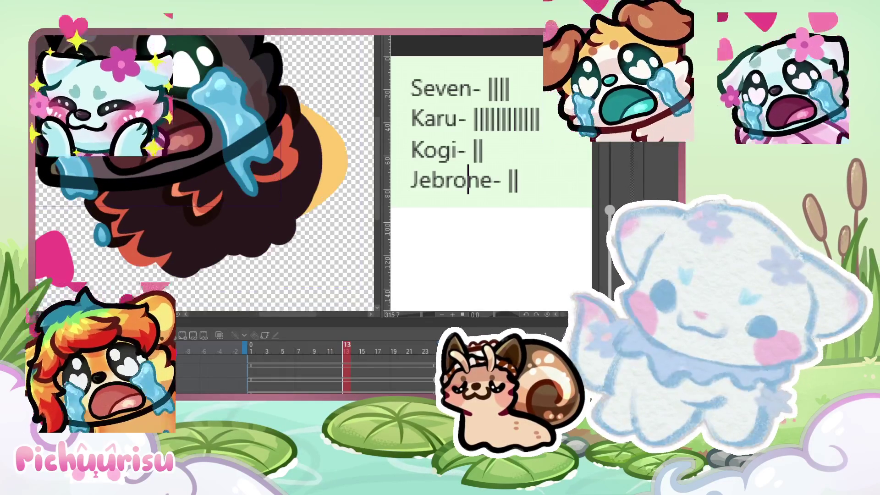
key("ctrl+z")
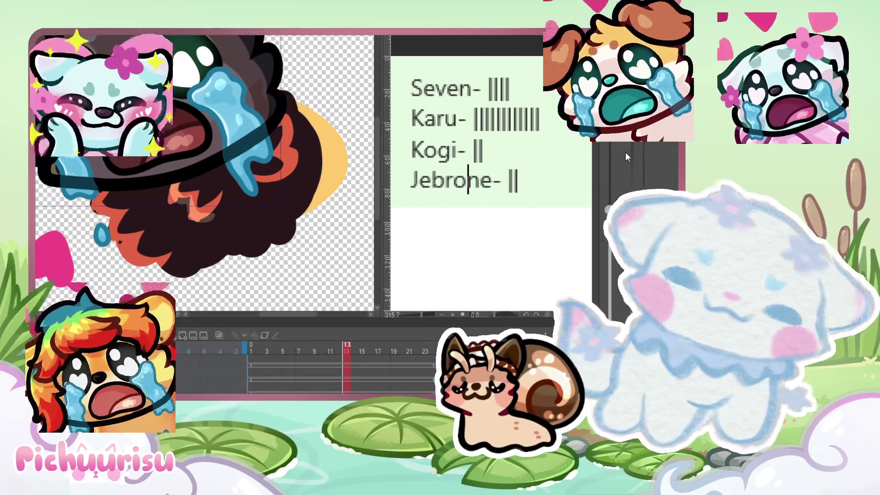
scroll(136, 201, "up", 1)
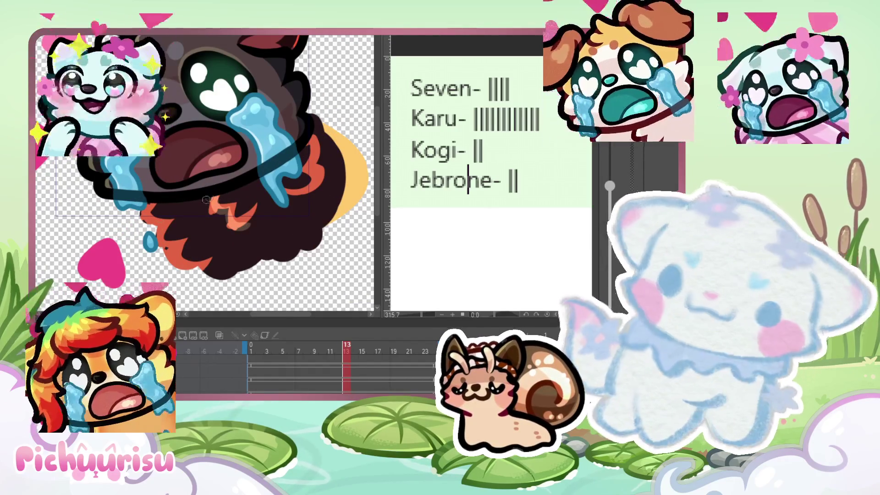
scroll(142, 210, "up", 1)
Step: Draw black outlines along the bottom of the dark fur and down the wolf's right side
left_click_drag(181, 266, 316, 242)
scroll(316, 242, "down", 1)
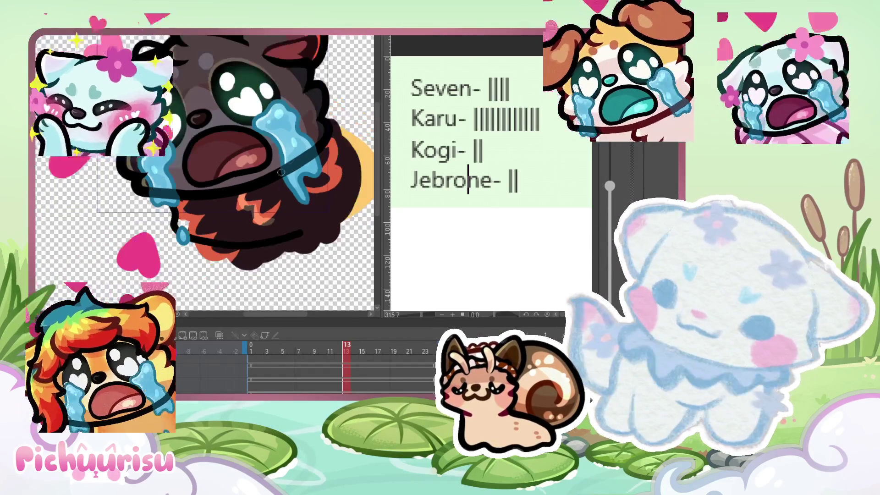
scroll(316, 242, "up", 1)
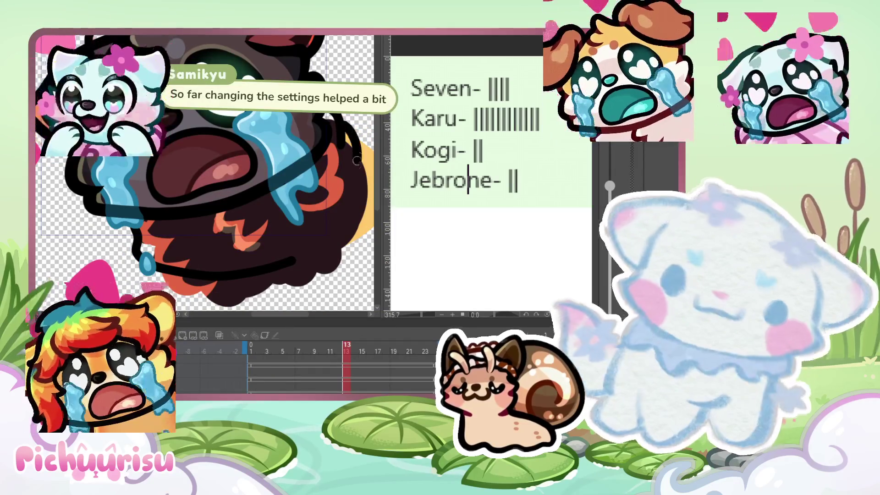
scroll(248, 175, "down", 2)
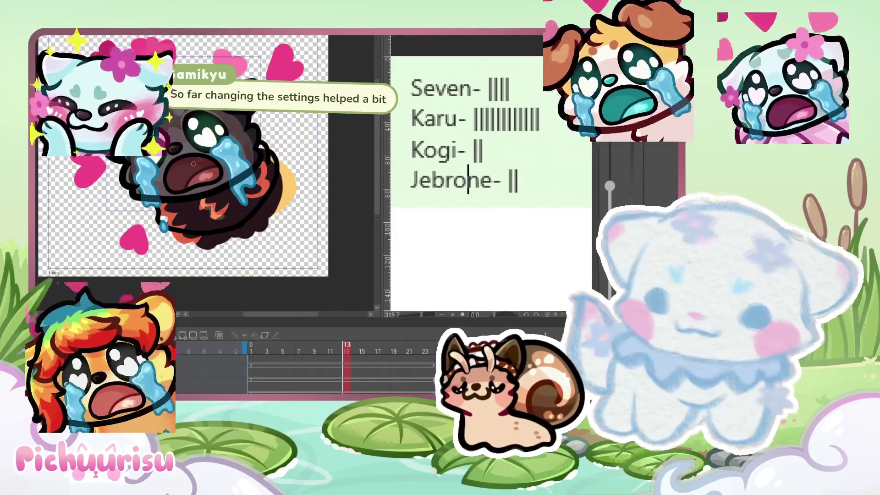
scroll(247, 175, "up", 2)
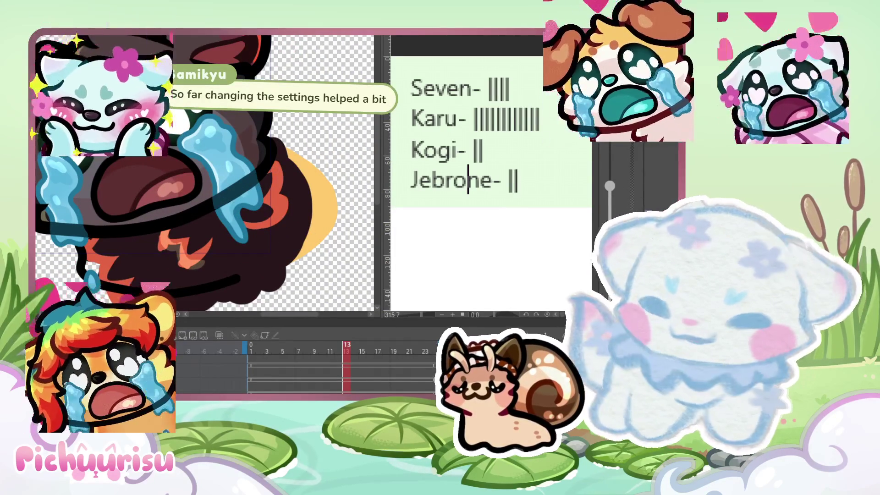
scroll(262, 120, "up", 1)
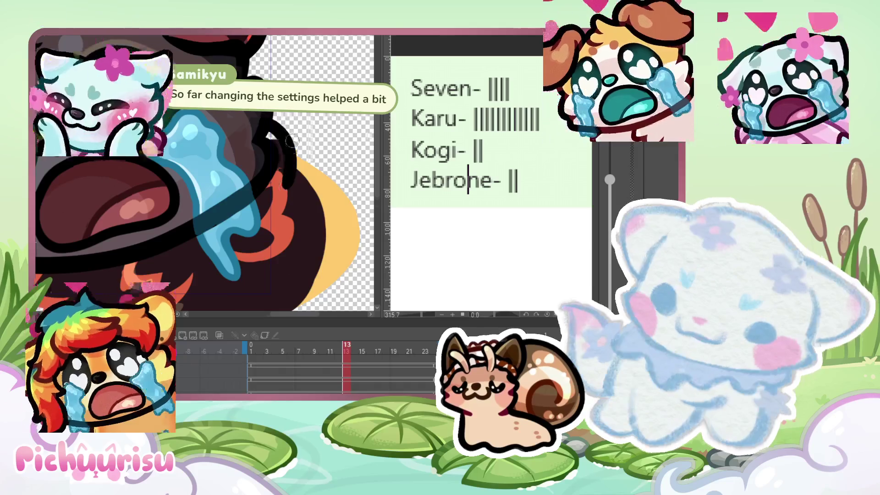
scroll(291, 147, "down", 2)
scroll(107, 236, "up", 2)
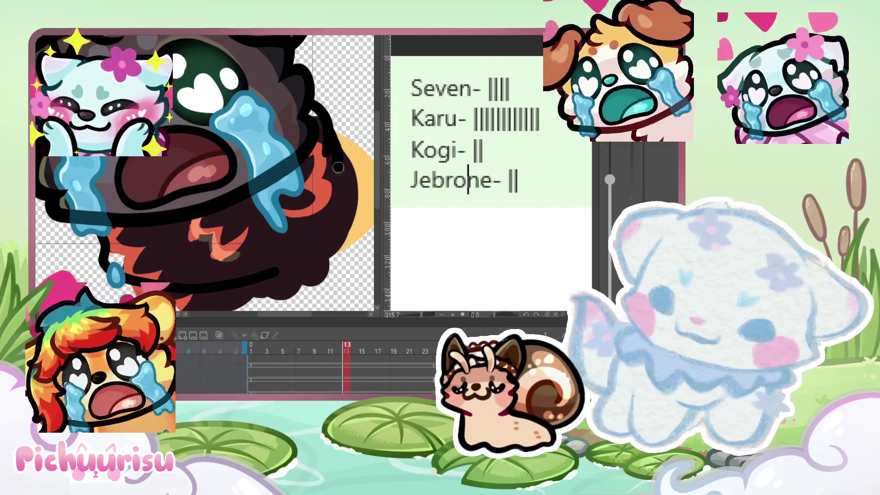
left_click_drag(338, 160, 284, 263)
scroll(78, 225, "down", 1)
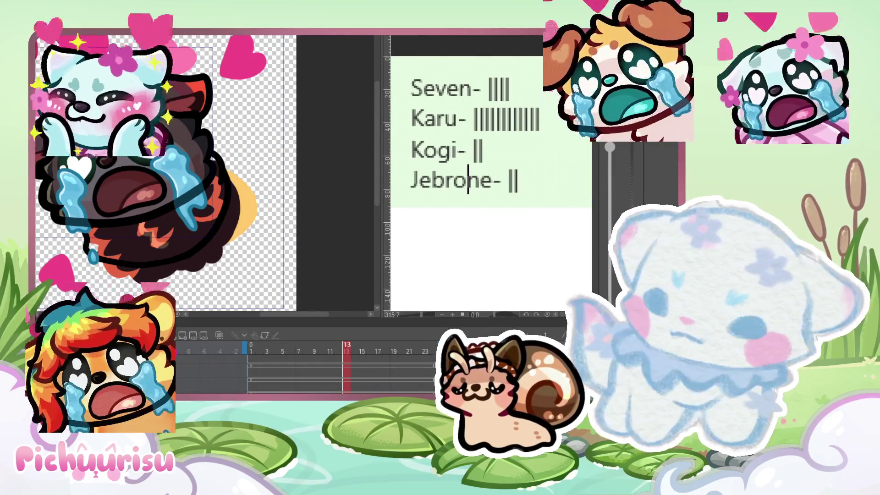
Step: Shrink the brush and reset the view to show the whole emote page
key("bracketleft")
key("bracketleft")
key("bracketleft")
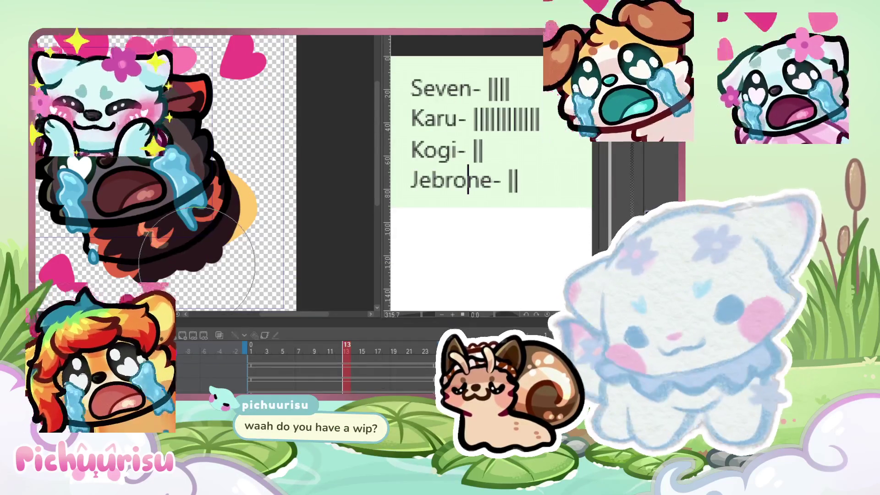
left_click_drag(203, 275, 131, 254)
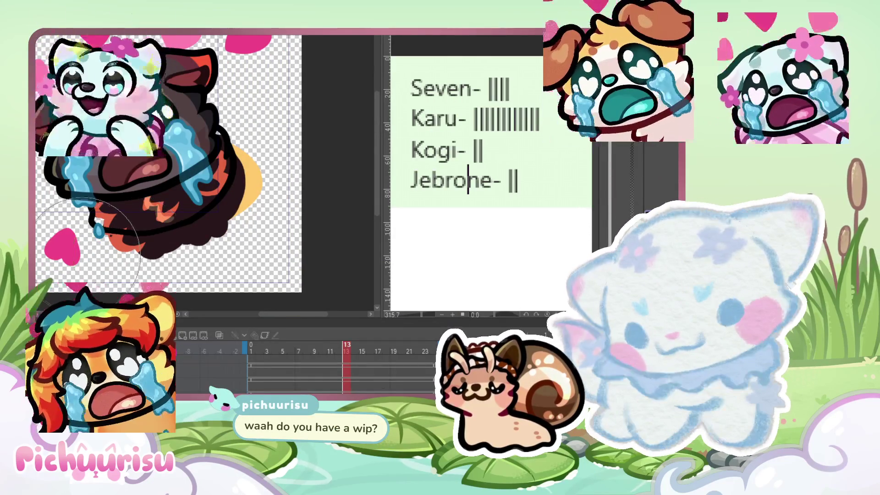
key("ctrl+0")
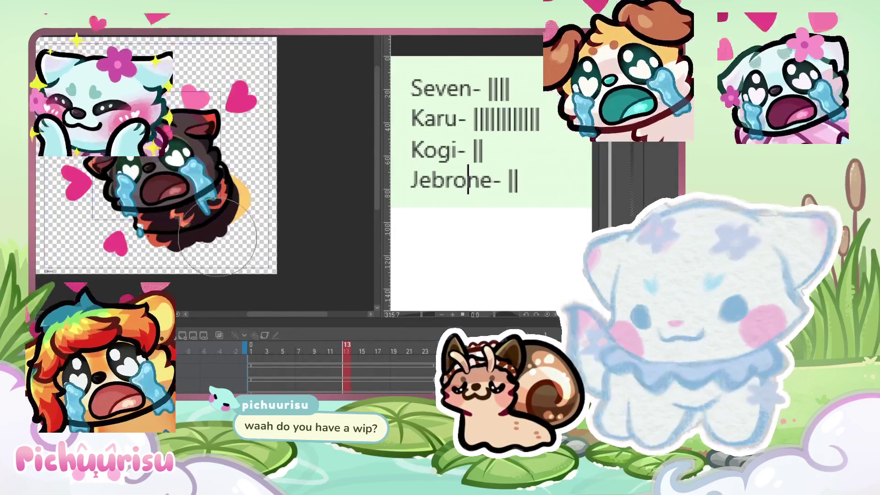
scroll(460, 171, "down", 5)
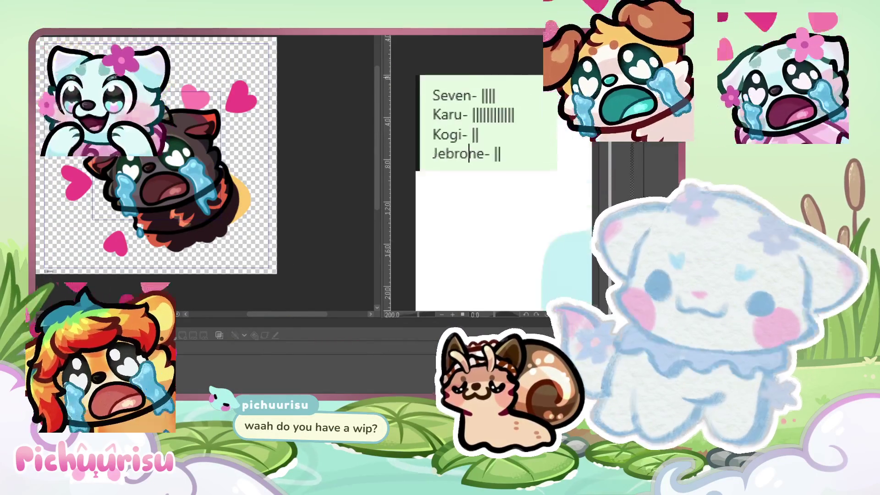
Step: Zoom in on the golden dog reference's face and plaid collar
scroll(513, 162, "down", 10)
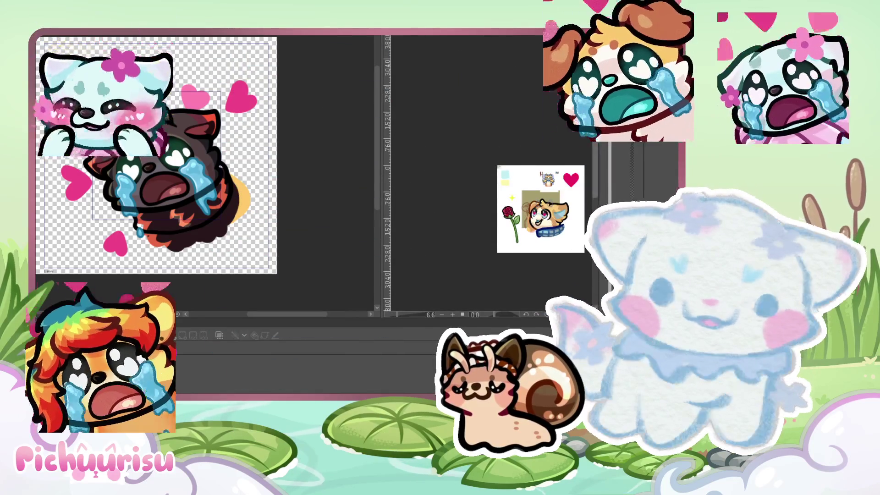
scroll(501, 176, "up", 1)
scroll(582, 181, "up", 3)
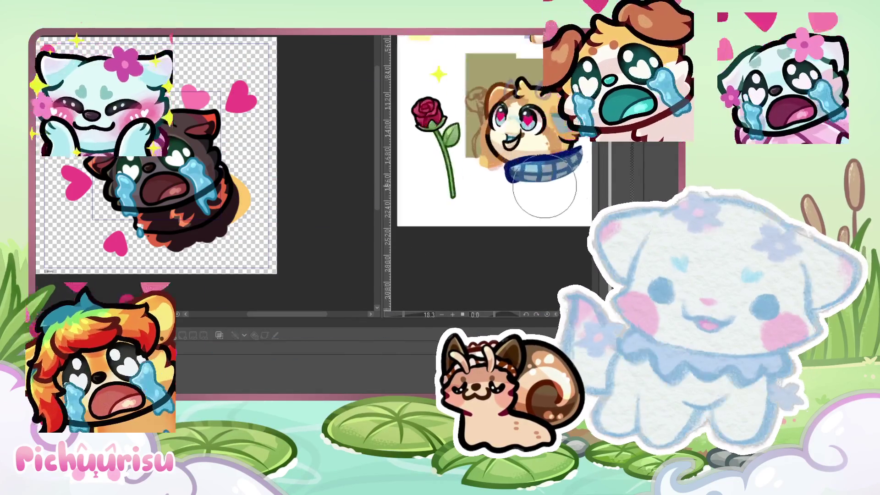
scroll(506, 177, "up", 3)
scroll(197, 244, "up", 2)
scroll(197, 244, "up", 2)
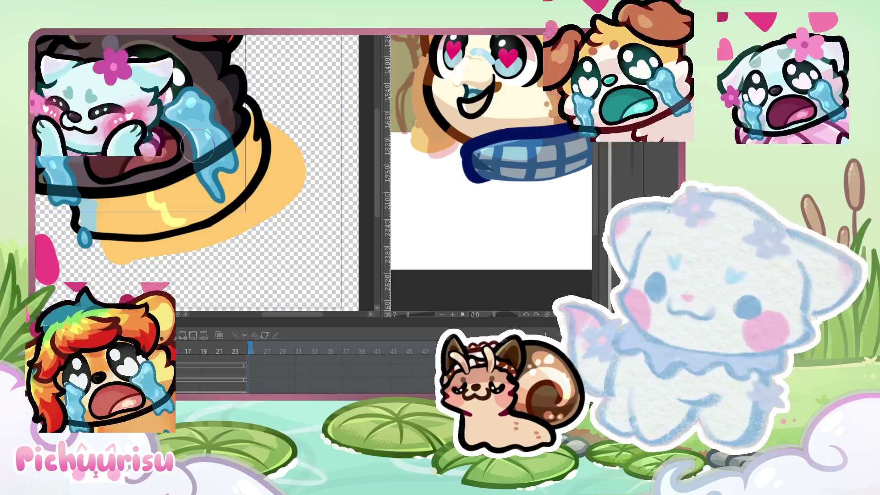
Step: Paint over the wolf's orange collar in light blue and add paler blue highlights
mouse_move(93, 216)
left_mouse_down()
mouse_move(126, 197)
mouse_move(185, 201)
left_mouse_up()
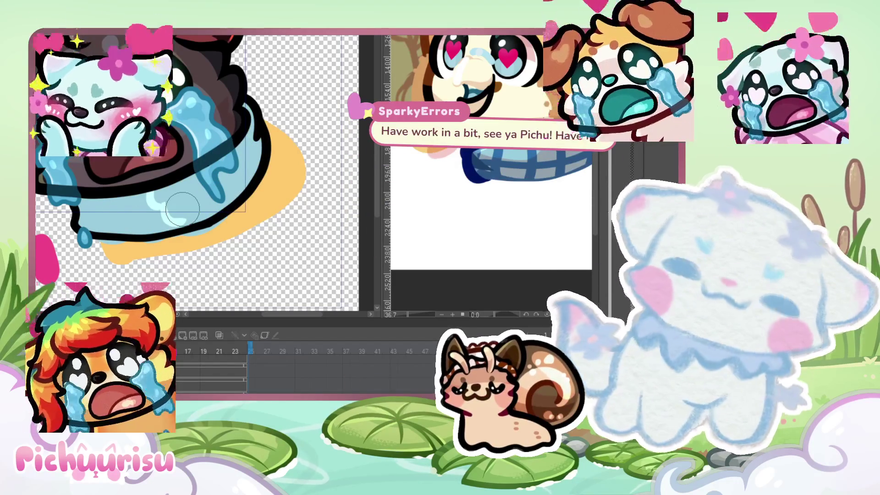
scroll(134, 200, "up", 2)
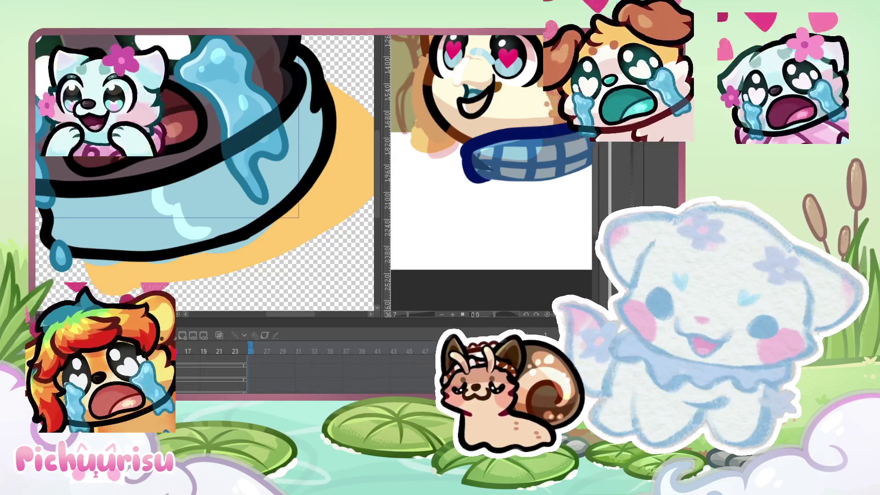
scroll(204, 174, "down", 1)
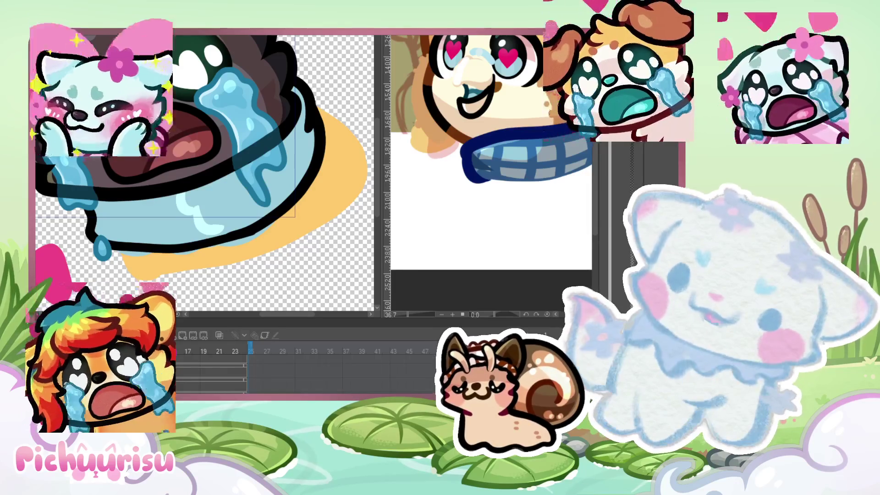
scroll(283, 159, "down", 1)
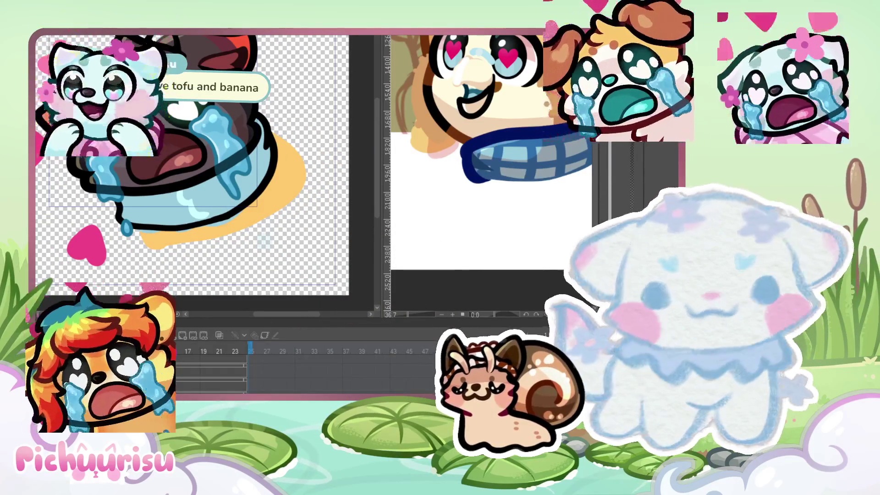
scroll(112, 211, "up", 1)
scroll(112, 212, "up", 1)
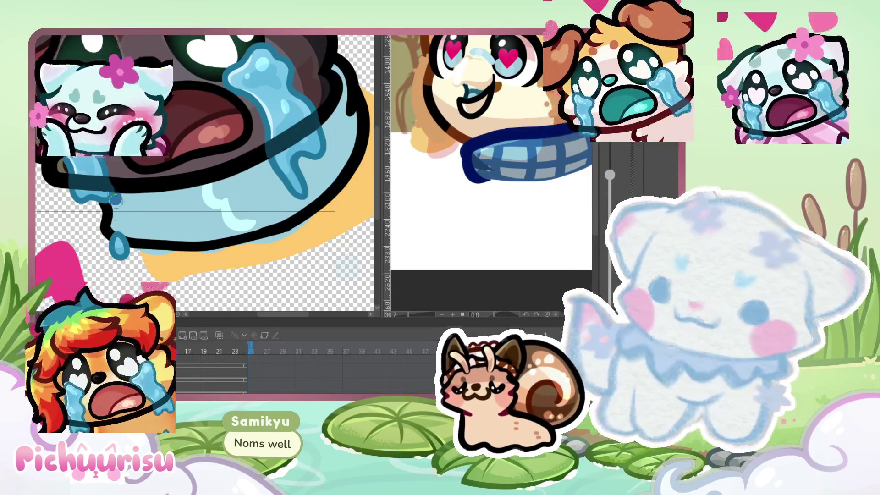
Step: Draw six dark-blue vertical stripes across the light-blue collar
left_click_drag(147, 194, 144, 240)
left_click_drag(188, 184, 186, 238)
left_click_drag(207, 186, 205, 236)
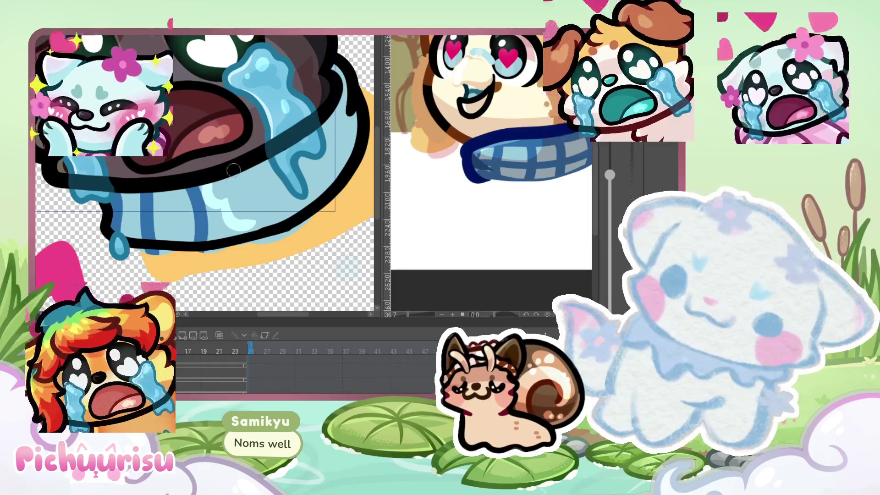
left_click_drag(245, 176, 242, 231)
left_click_drag(270, 202, 265, 229)
scroll(242, 81, "down", 1)
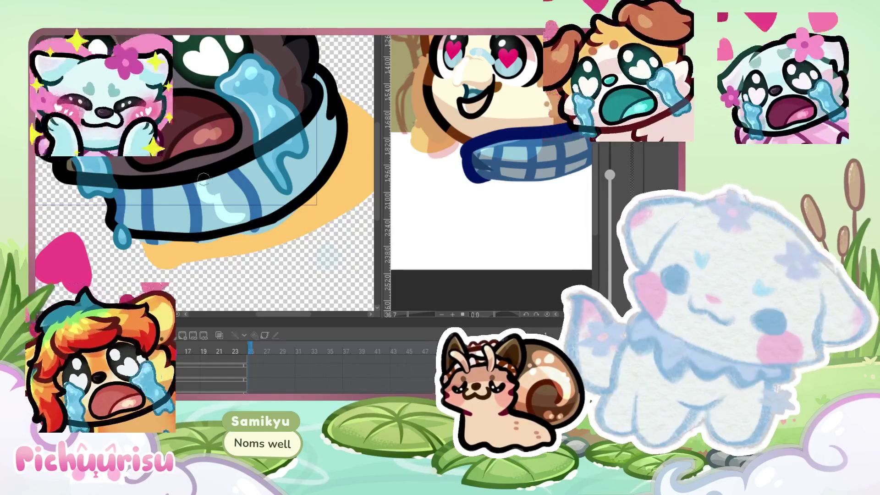
left_click_drag(247, 156, 261, 227)
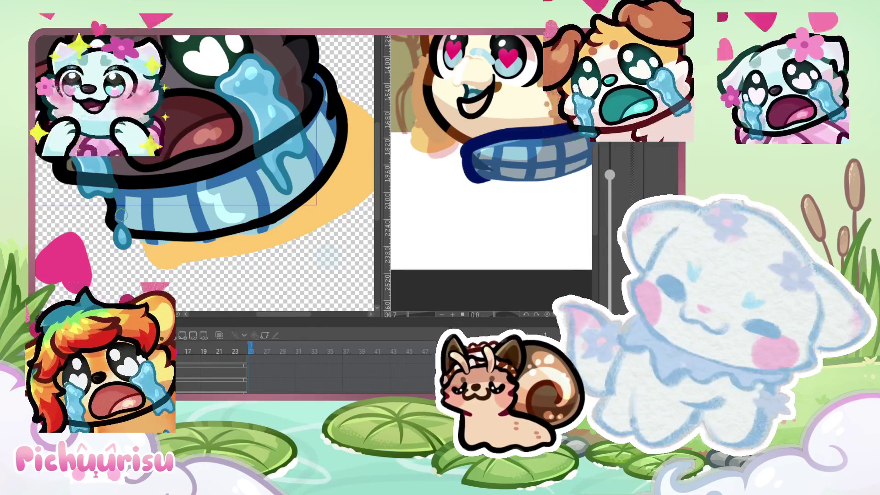
Step: Add a horizontal dark-blue band to complete the plaid and zoom out to check it
mouse_move(147, 214)
left_mouse_down()
mouse_move(245, 196)
mouse_move(310, 157)
mouse_move(280, 214)
left_mouse_up()
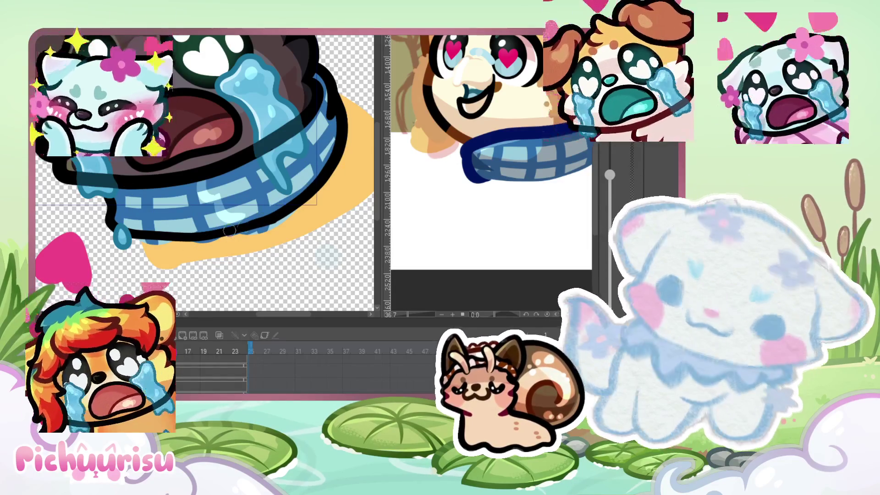
key("ctrl+minus")
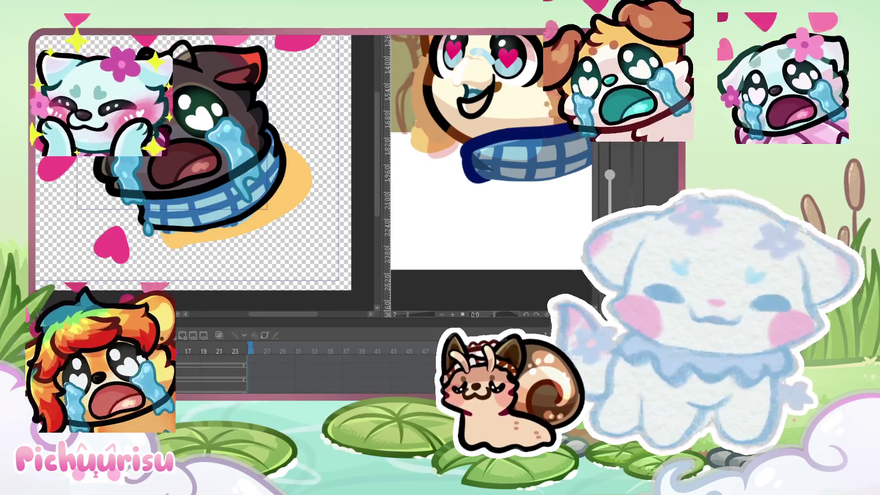
scroll(142, 197, "up", 2)
scroll(232, 250, "down", 2)
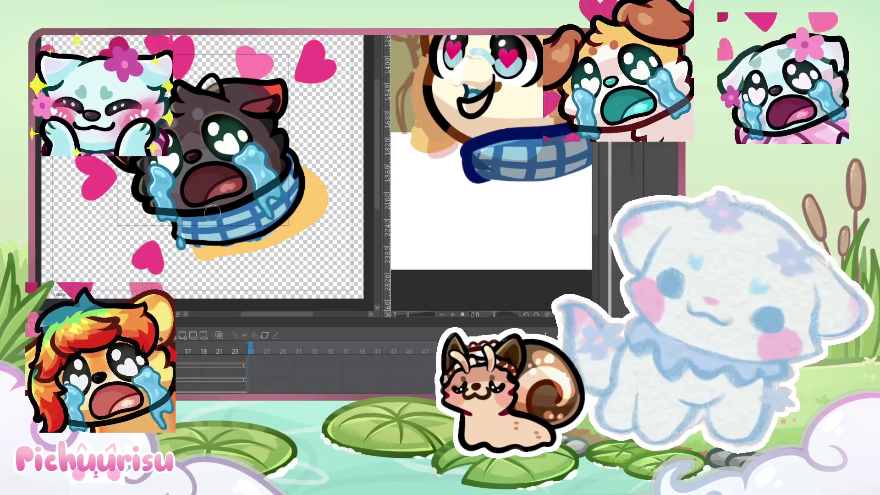
scroll(209, 215, "up", 2)
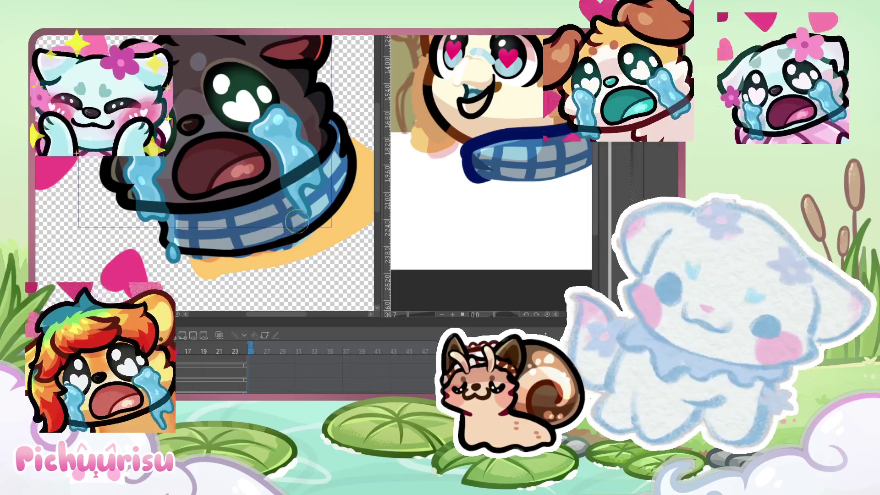
left_click_drag(289, 202, 336, 176)
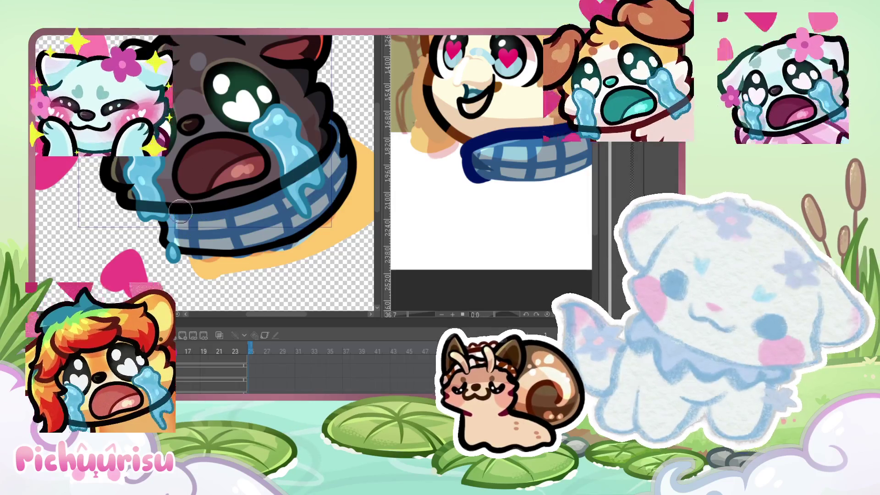
scroll(179, 213, "down", 2)
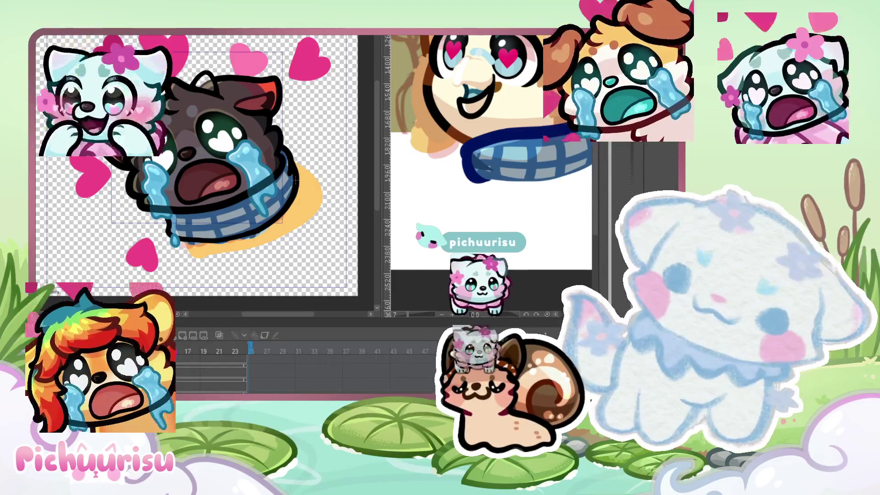
scroll(284, 152, "up", 1)
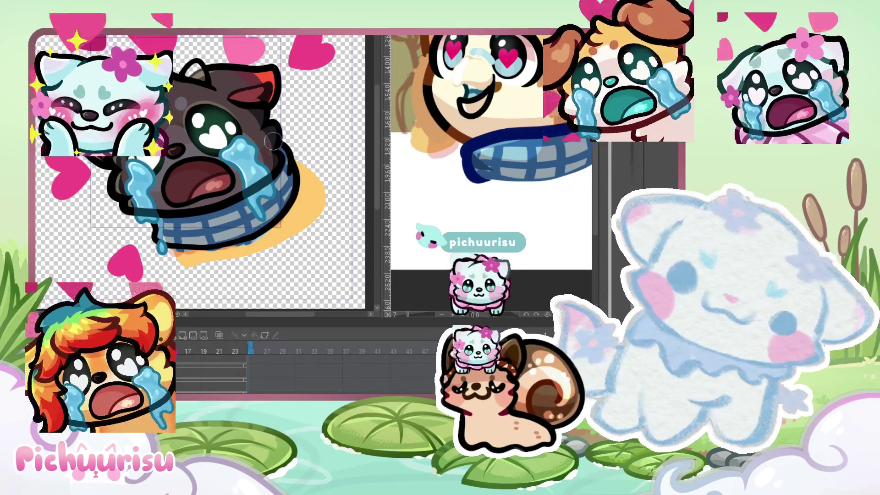
left_click_drag(272, 142, 149, 210)
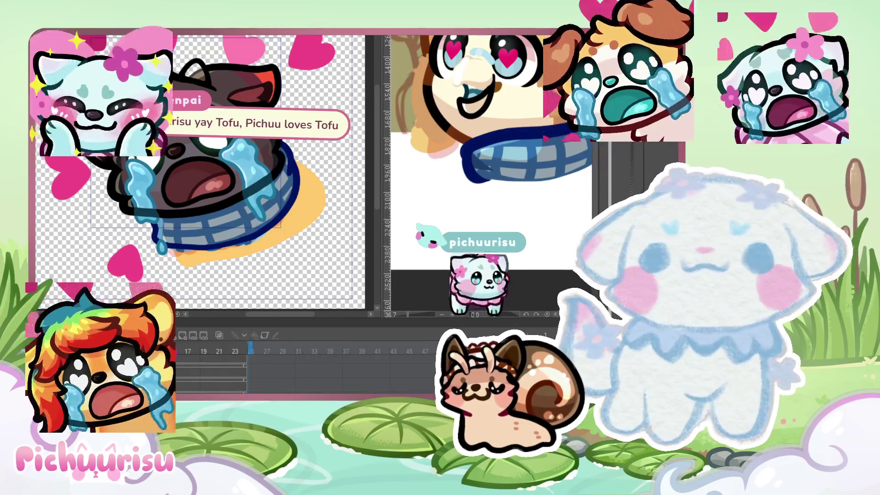
scroll(210, 226, "down", 2)
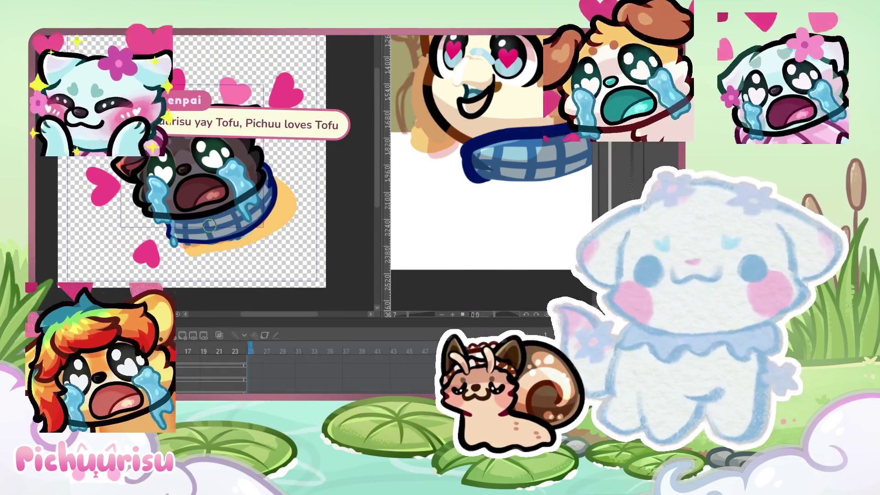
scroll(238, 185, "down", 2)
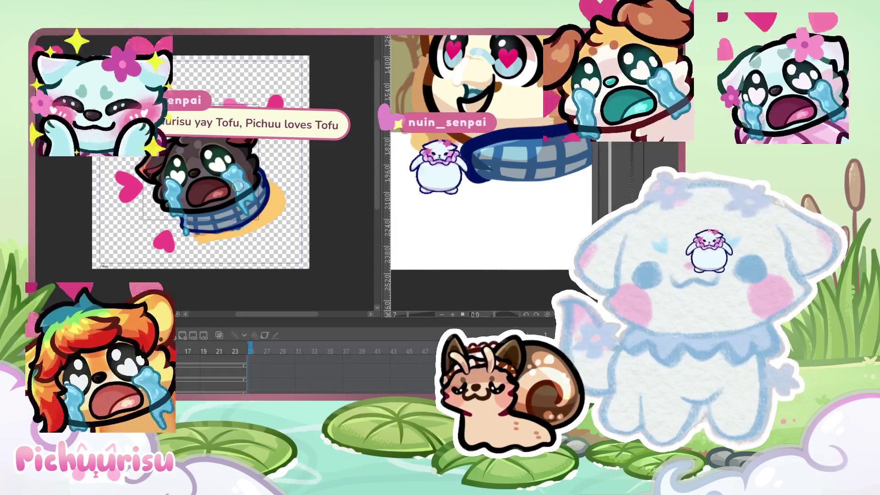
scroll(238, 185, "up", 3)
scroll(212, 170, "up", 2)
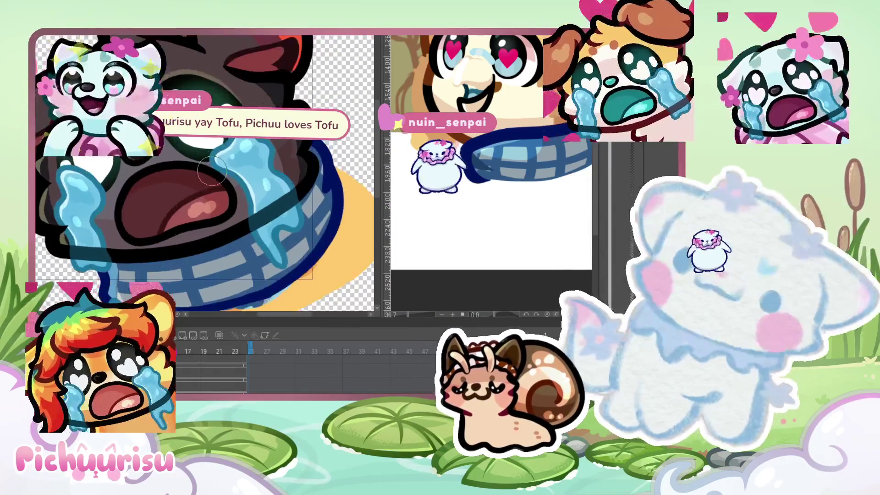
scroll(212, 170, "down", 2)
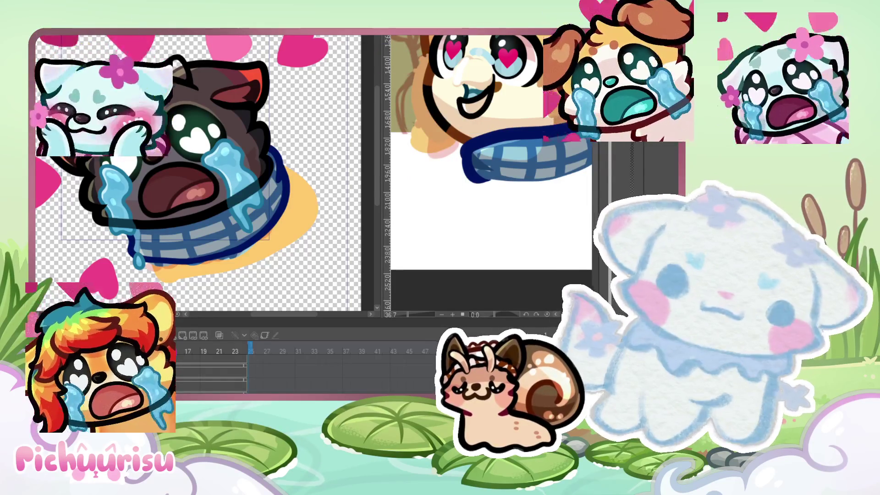
key("ctrl+plus")
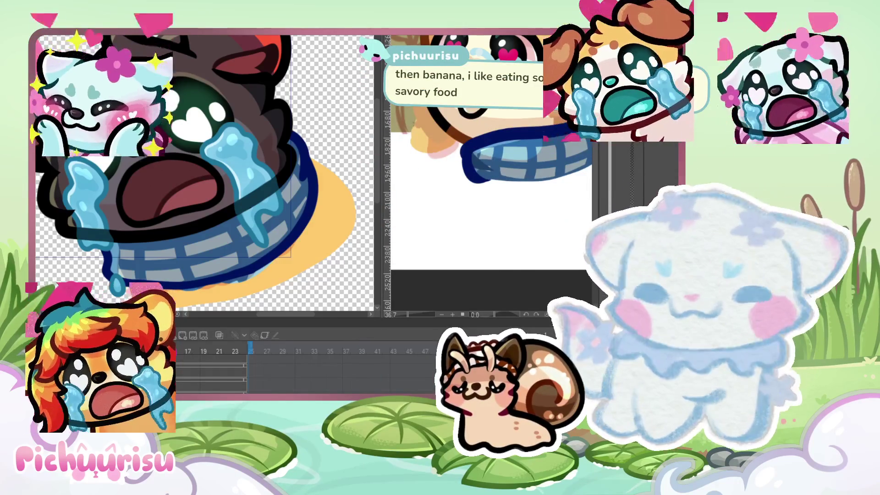
key("ctrl+minus")
scroll(170, 200, "up", 2)
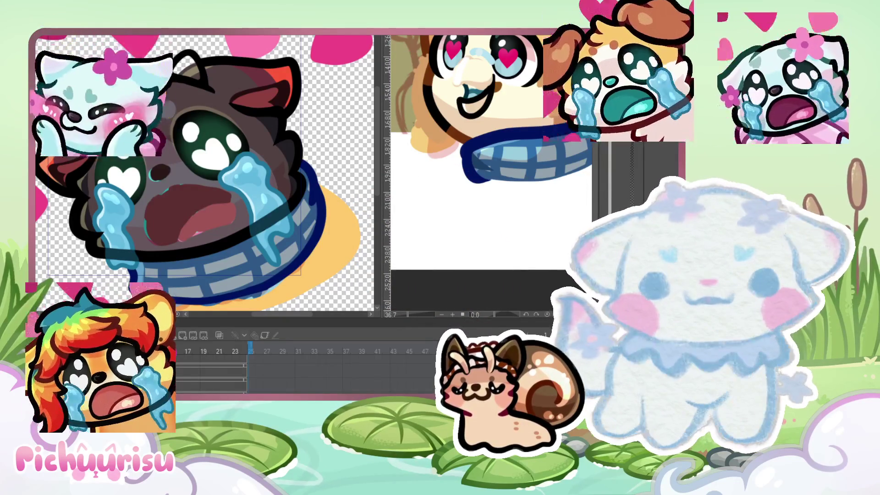
Step: Cover the wolf's open red mouth with fur colour, keep a faint outline as a guide, and zoom in
key("ctrl+z")
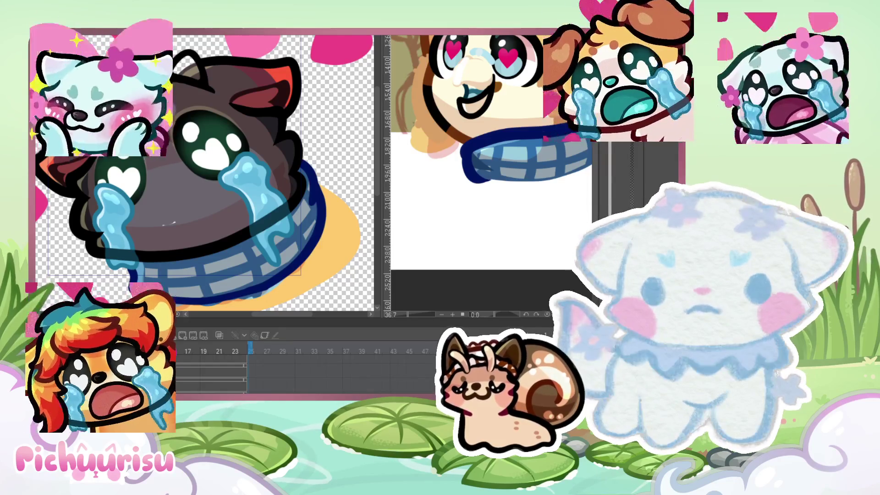
key("ctrl+y")
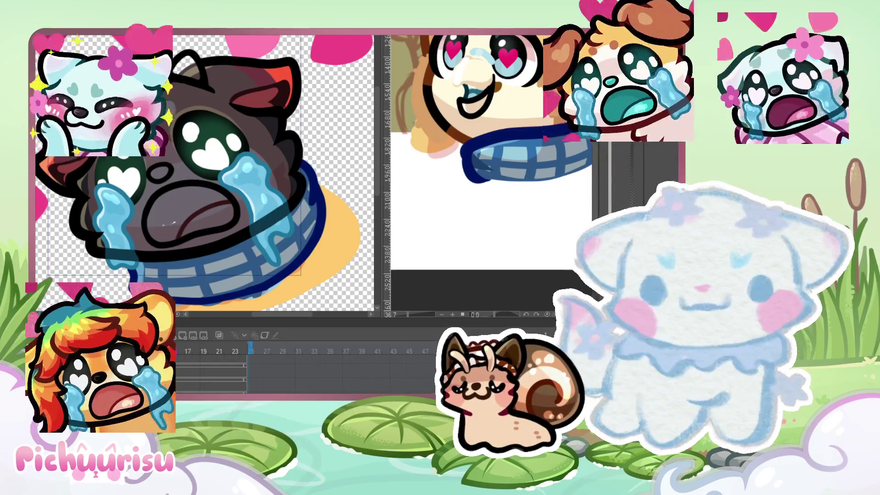
scroll(193, 151, "up", 1)
scroll(194, 151, "up", 1)
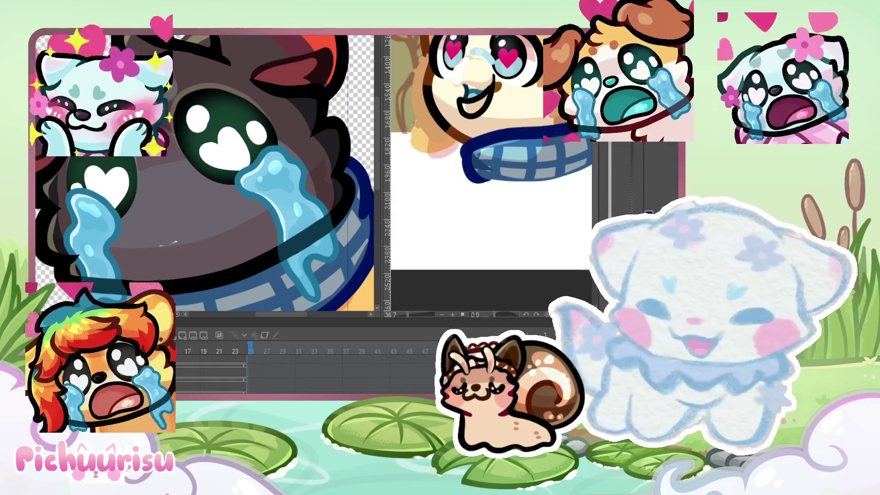
scroll(211, 183, "up", 2)
left_click_drag(210, 183, 201, 213)
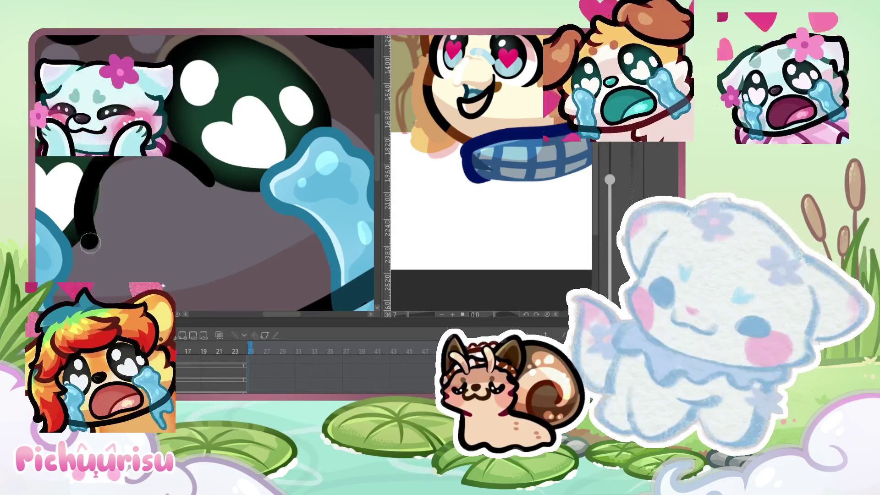
scroll(202, 213, "down", 2)
scroll(171, 274, "up", 2)
key("ctrl+z")
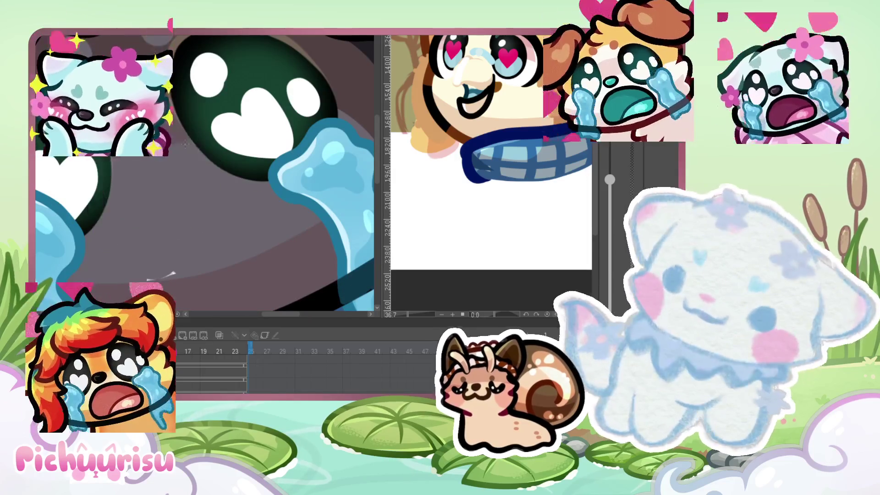
mouse_move(110, 179)
left_mouse_down()
mouse_move(206, 137)
mouse_move(203, 158)
mouse_move(108, 196)
mouse_move(211, 170)
left_mouse_up()
key("ctrl+z")
key("ctrl+z")
key("ctrl+z")
mouse_move(160, 202)
left_mouse_down()
mouse_move(198, 189)
mouse_move(155, 171)
left_mouse_up()
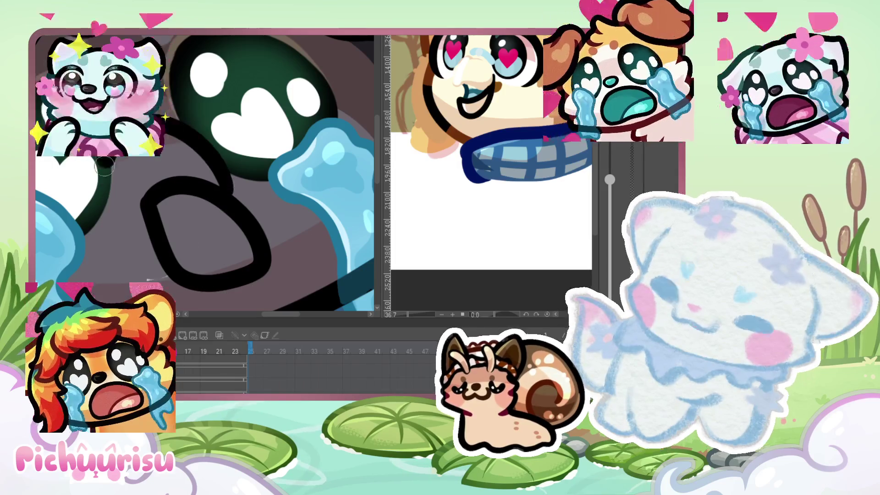
scroll(141, 163, "down", 2)
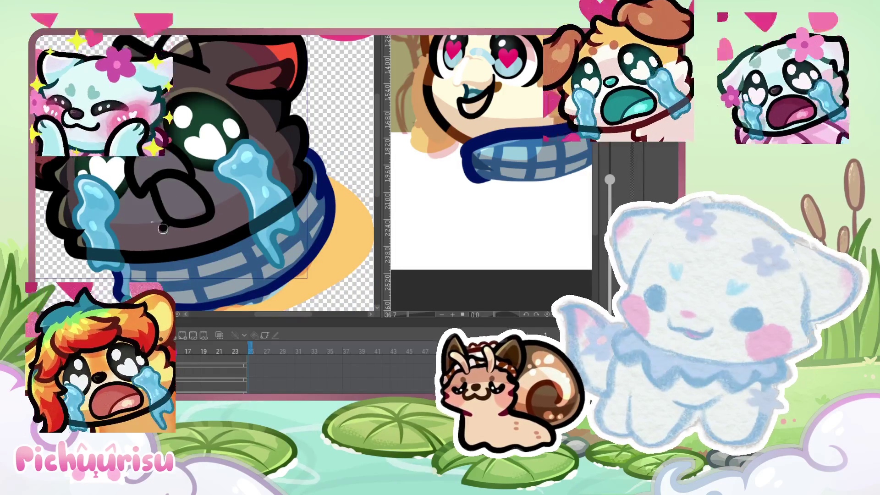
scroll(141, 163, "down", 1)
scroll(140, 162, "down", 2)
scroll(158, 142, "up", 2)
scroll(158, 143, "up", 1)
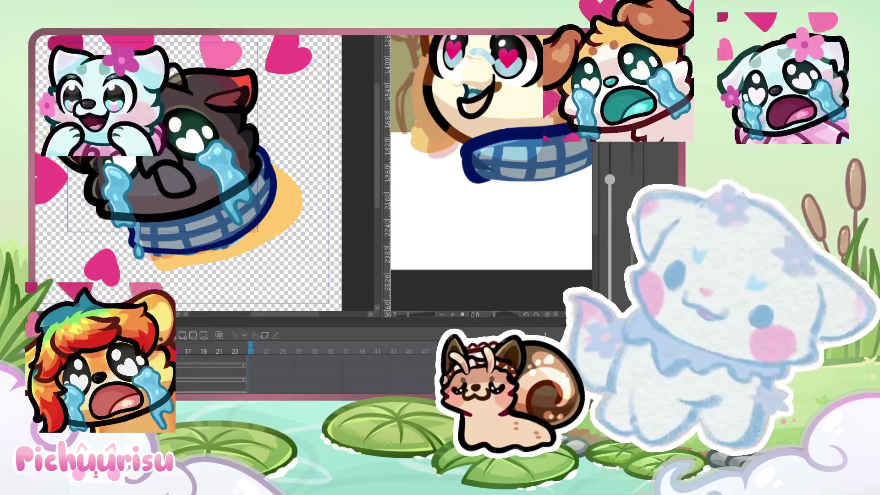
scroll(178, 156, "up", 1)
scroll(177, 156, "up", 1)
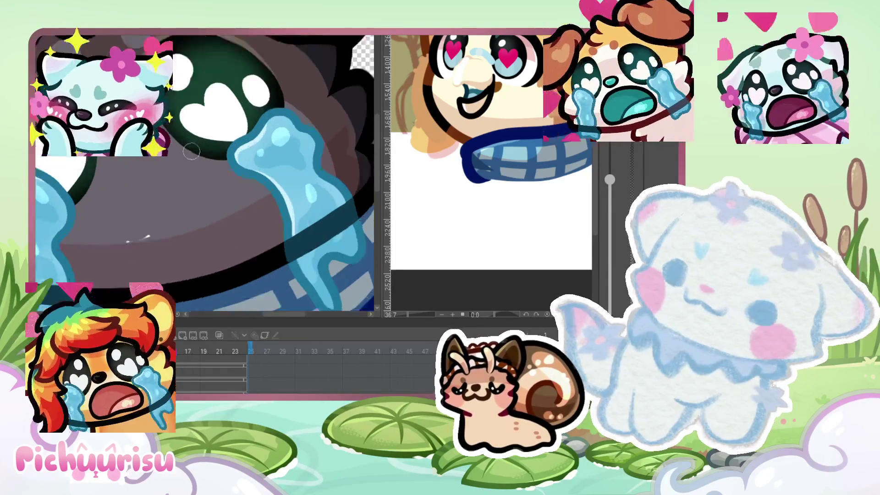
scroll(178, 156, "up", 1)
scroll(187, 139, "up", 1)
left_click_drag(69, 181, 201, 137)
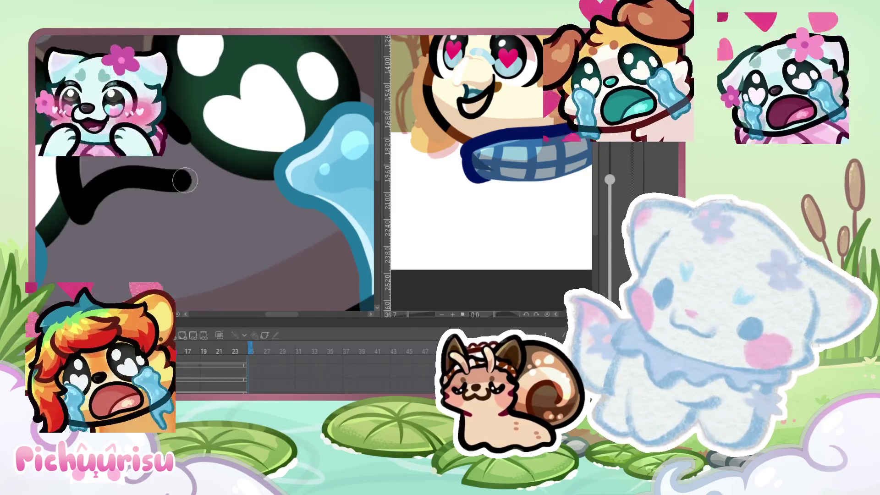
key("ctrl+z")
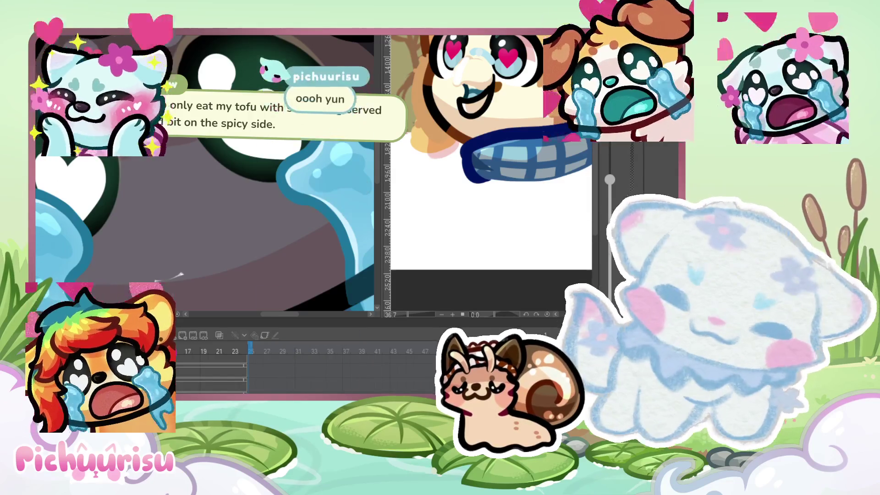
scroll(302, 214, "up", 2)
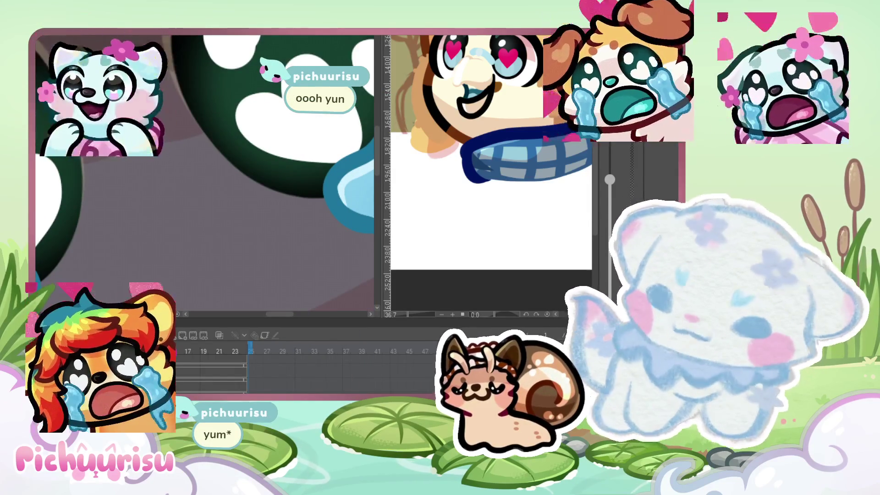
left_click_drag(232, 183, 230, 178)
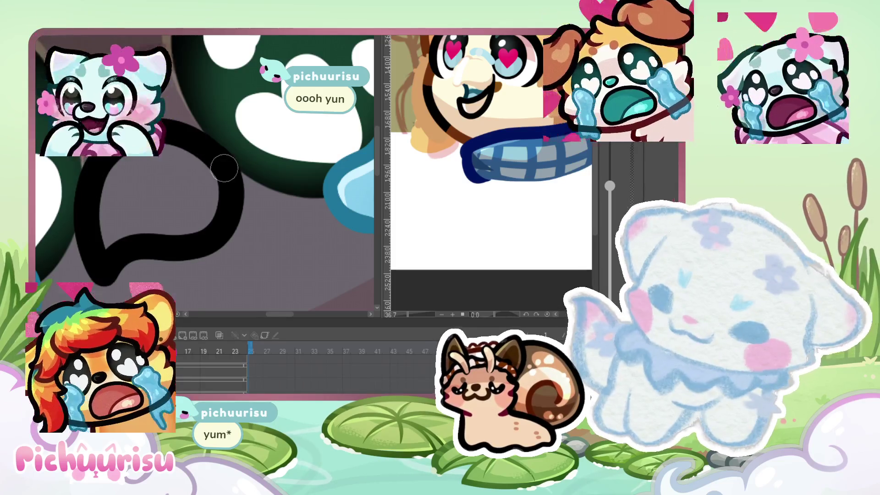
scroll(221, 158, "up", 2)
scroll(232, 250, "down", 3)
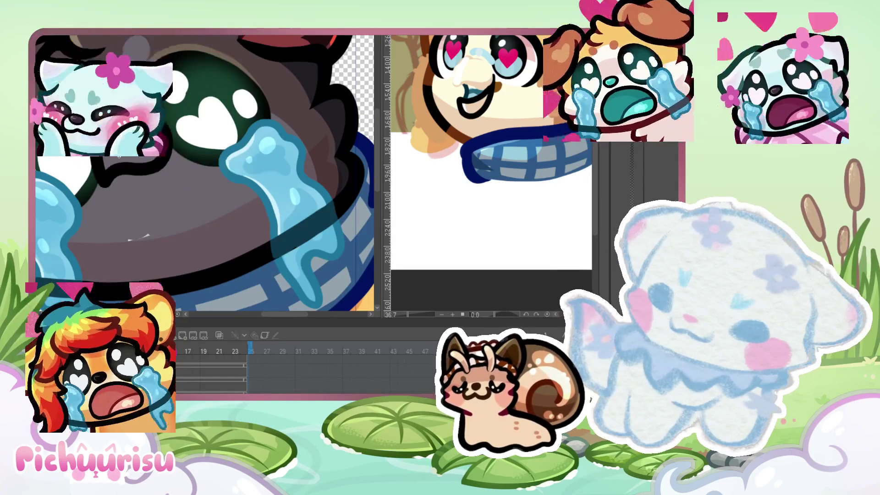
scroll(138, 237, "down", 3)
scroll(140, 180, "up", 1)
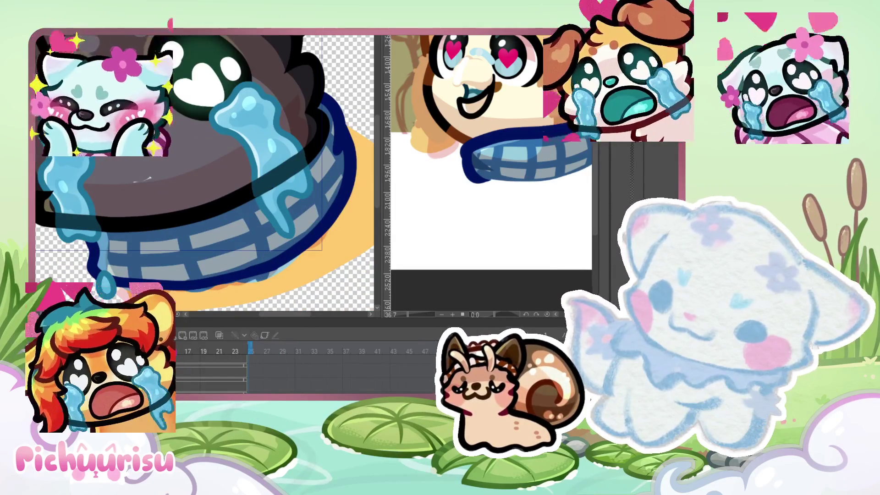
scroll(206, 174, "up", 3)
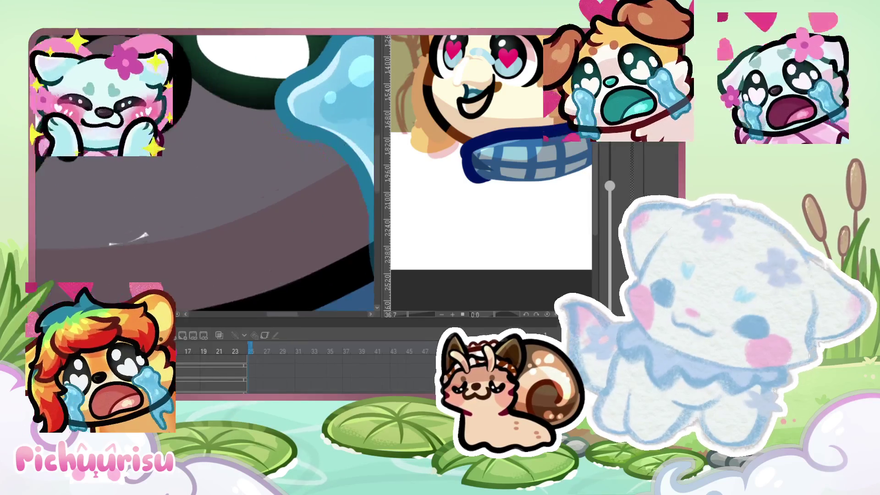
left_click_drag(176, 116, 110, 179)
scroll(206, 174, "down", 3)
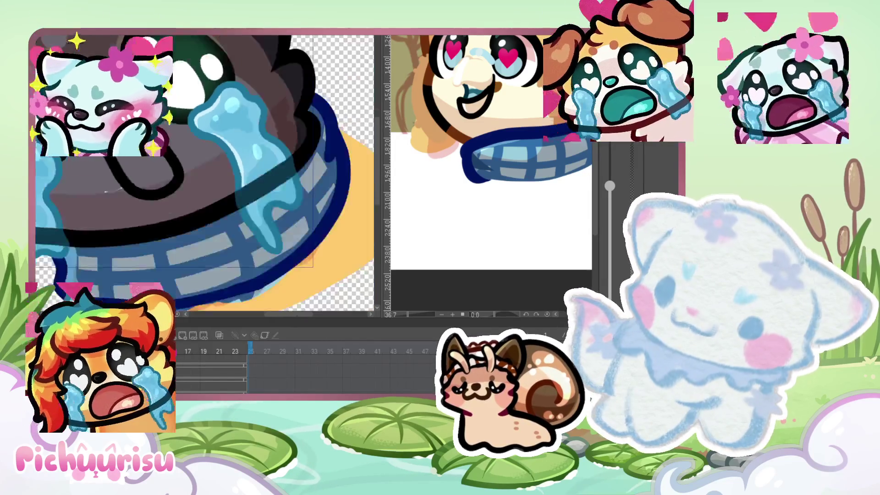
scroll(206, 174, "up", 2)
key("ctrl+z")
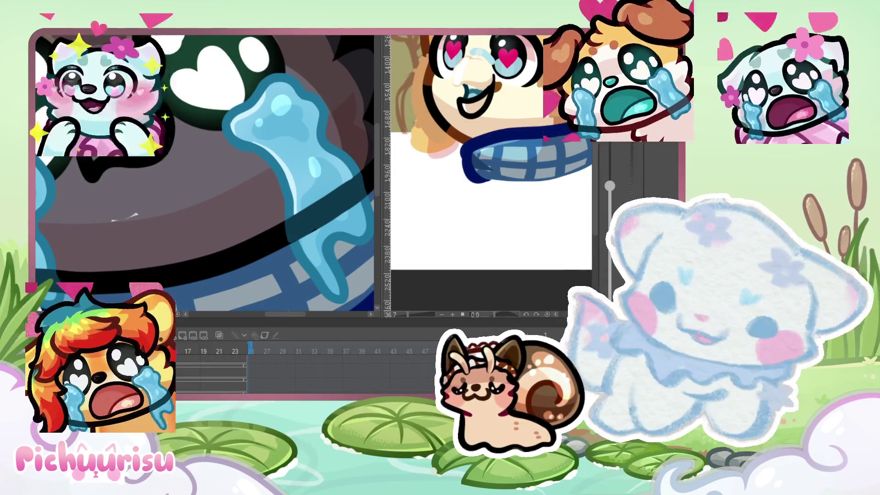
mouse_move(115, 169)
left_mouse_down()
mouse_move(181, 118)
mouse_move(110, 176)
mouse_move(176, 218)
mouse_move(105, 160)
left_mouse_up()
key("ctrl+z")
key("ctrl+z")
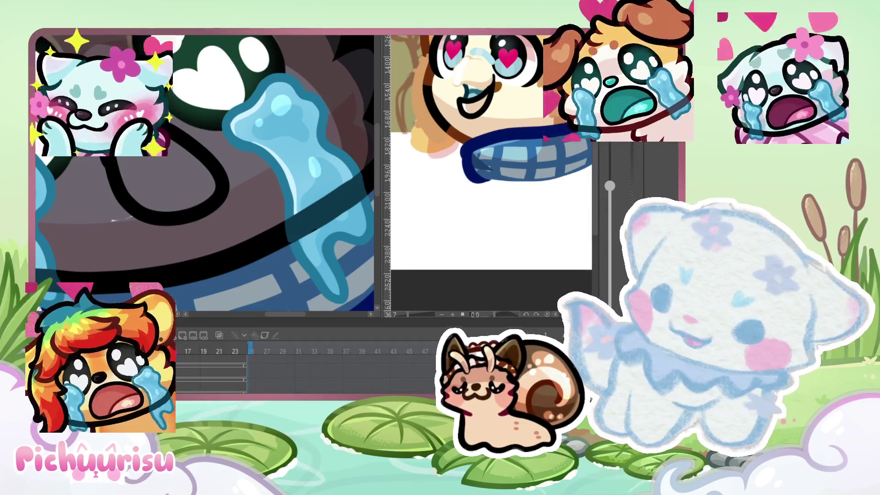
scroll(204, 174, "down", 2)
scroll(204, 174, "down", 2)
scroll(204, 174, "up", 3)
scroll(204, 174, "down", 1)
left_click_drag(137, 178, 120, 211)
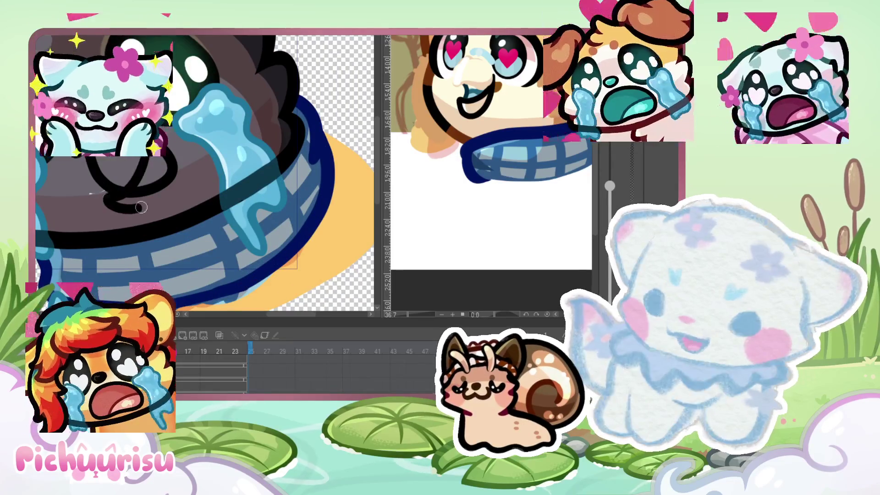
scroll(204, 174, "down", 2)
scroll(204, 174, "up", 3)
scroll(204, 174, "up", 1)
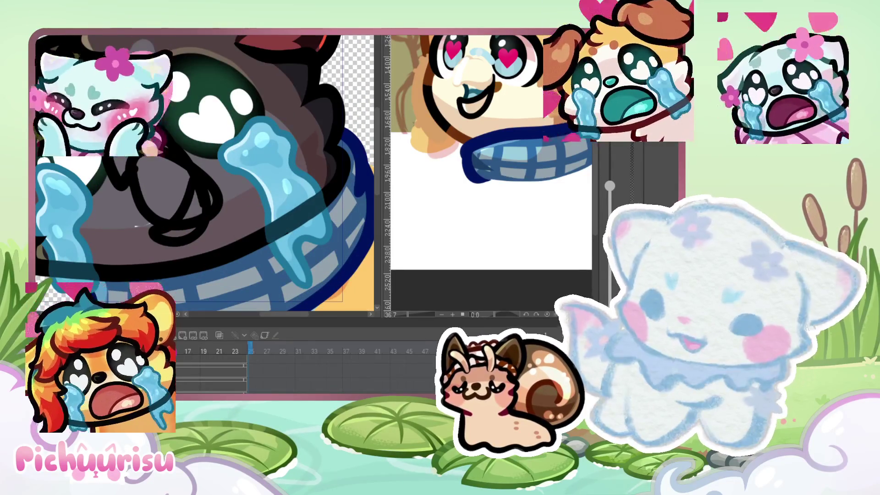
key("ctrl+z")
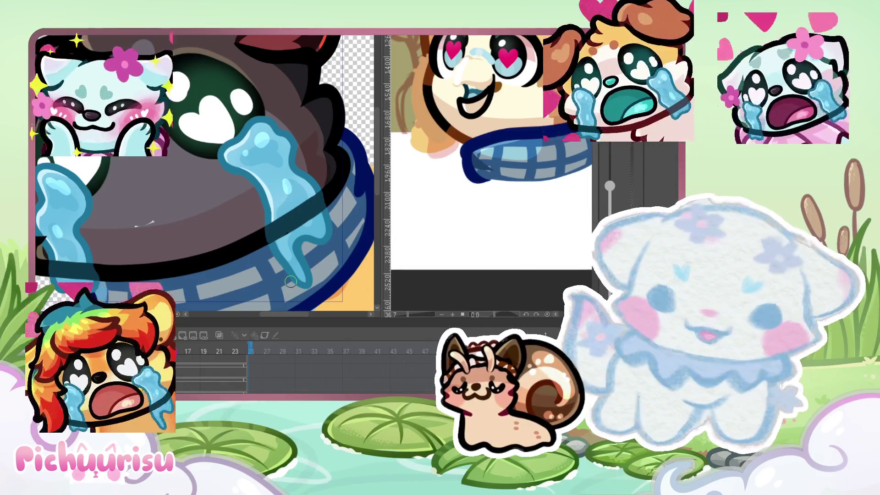
Step: Draw initial black outline strokes on the wolf's head and check them at different zooms
scroll(69, 206, "up", 2)
mouse_move(44, 174)
left_mouse_down()
mouse_move(82, 219)
mouse_move(184, 153)
left_mouse_up()
scroll(205, 217, "up", 2)
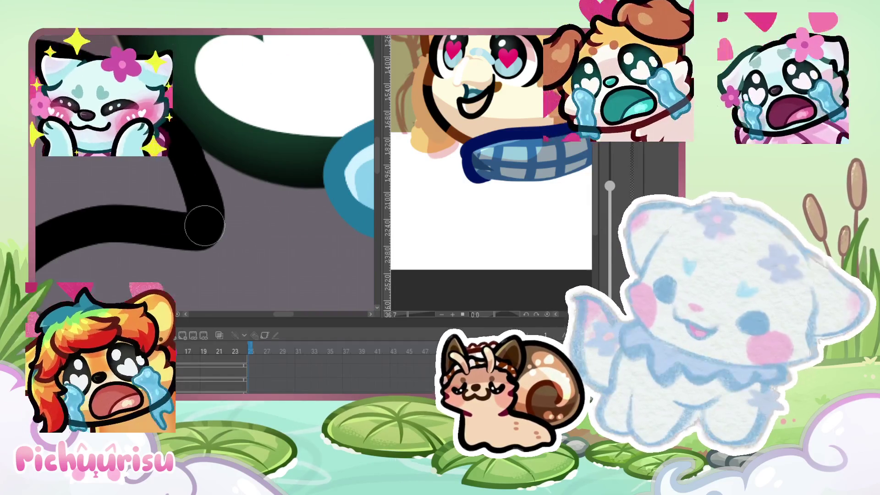
left_click_drag(208, 188, 211, 229)
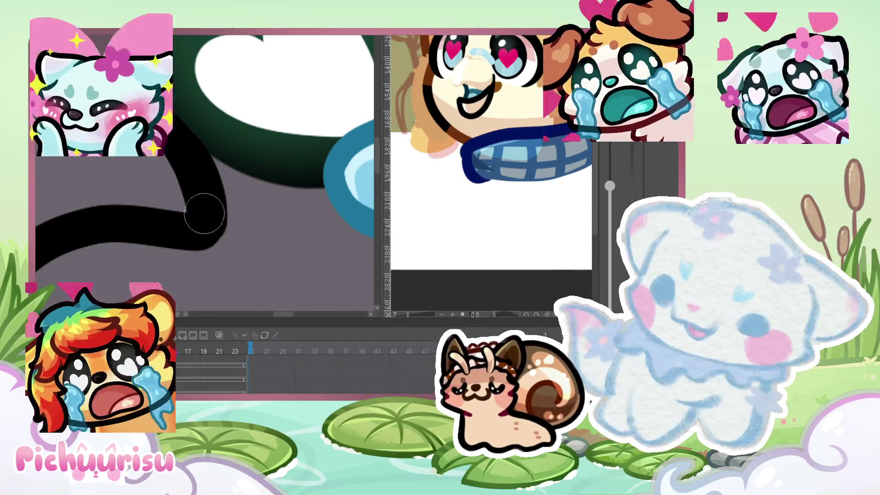
scroll(124, 115, "up", 2)
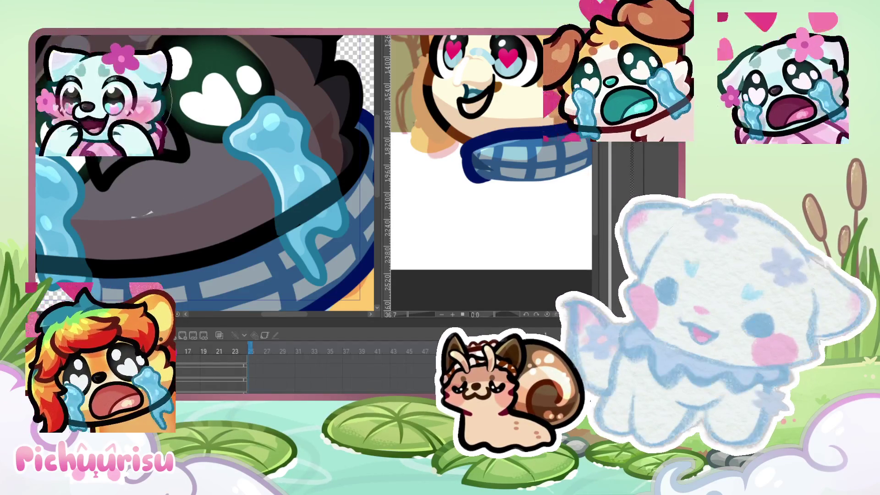
key("ctrl+minus")
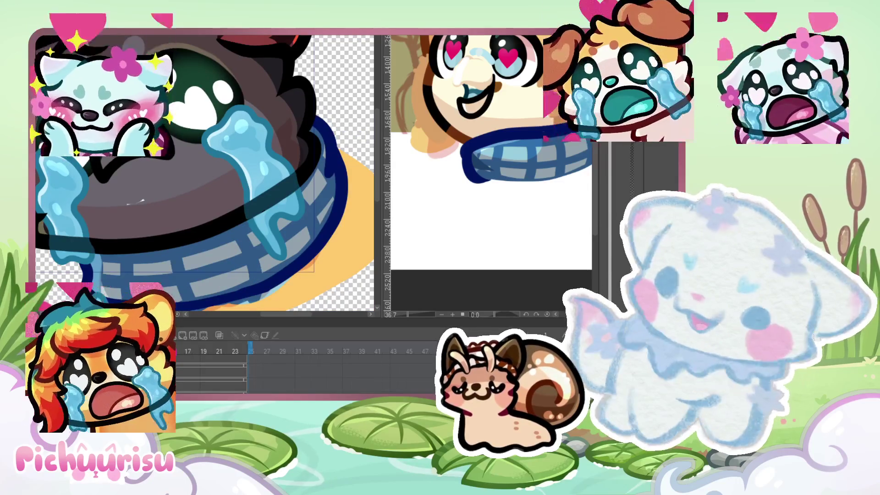
key("ctrl+plus")
key("ctrl+plus")
key("ctrl+plus")
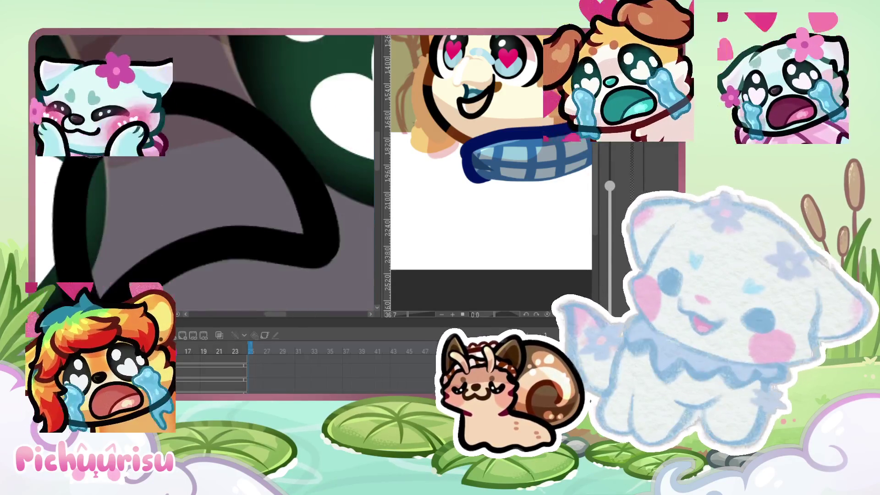
key("ctrl+minus")
key("ctrl+minus")
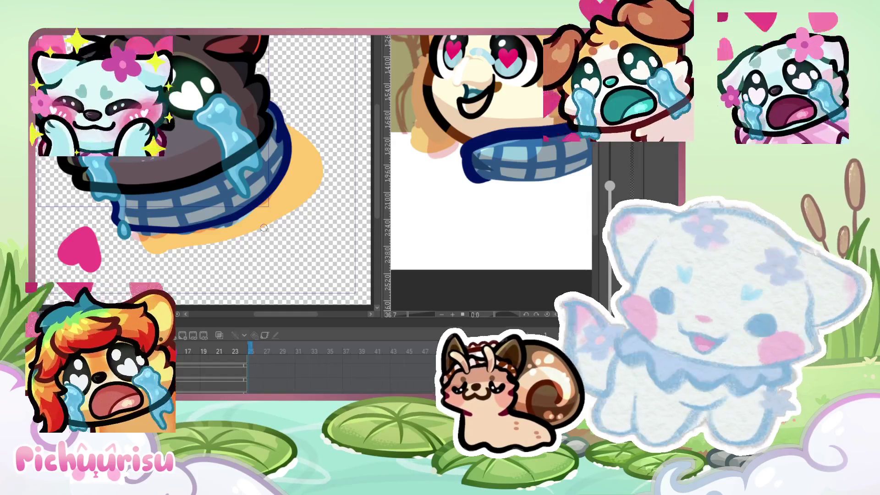
scroll(184, 138, "up", 5)
Step: Redraw the curly black loop on the head, undoing misplaced strokes until it sits right
mouse_move(117, 178)
left_mouse_down()
mouse_move(256, 189)
mouse_move(176, 144)
mouse_move(168, 120)
left_mouse_up()
scroll(257, 189, "down", 3)
scroll(220, 201, "up", 4)
key("ctrl+z")
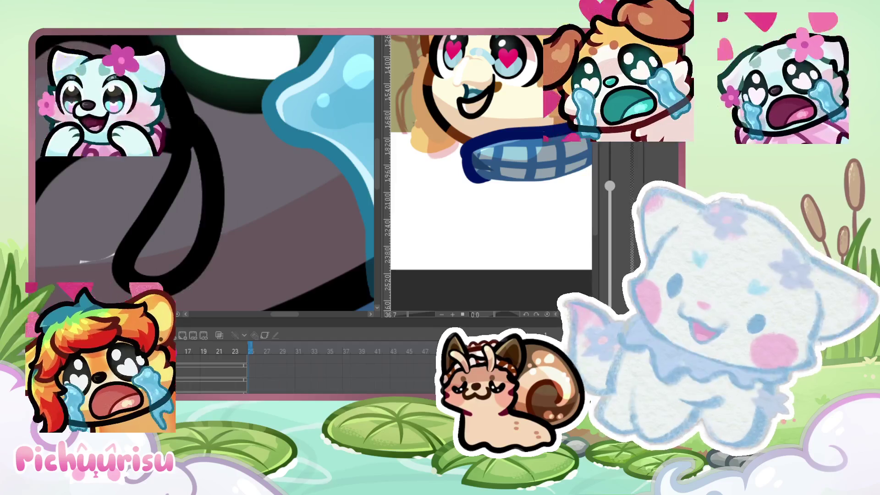
scroll(85, 169, "down", 3)
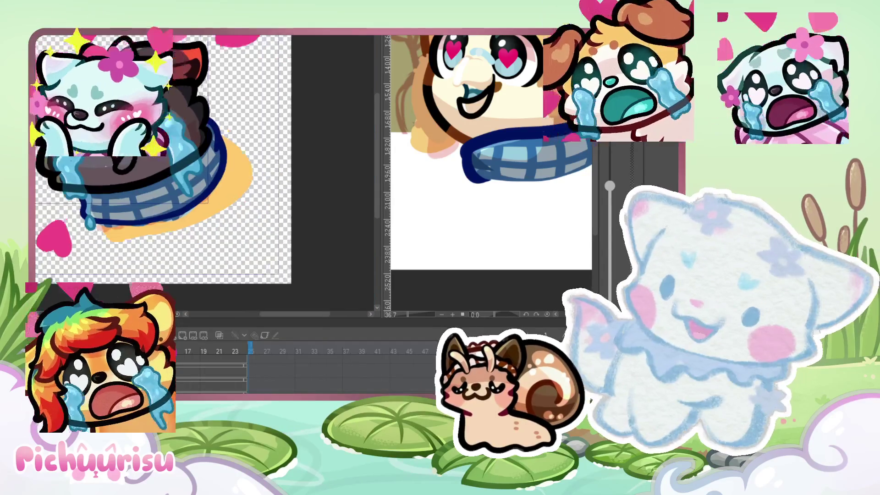
scroll(94, 157, "up", 2)
scroll(124, 195, "up", 2)
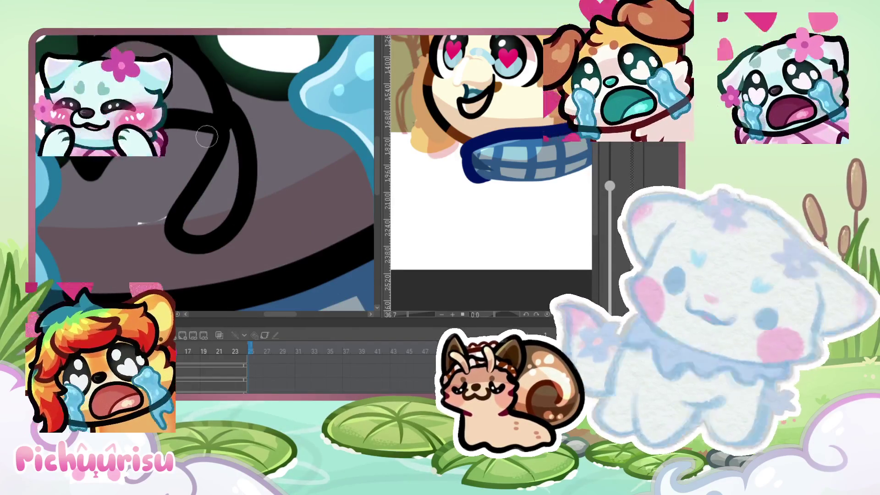
key("ctrl+z")
left_click_drag(220, 151, 214, 94)
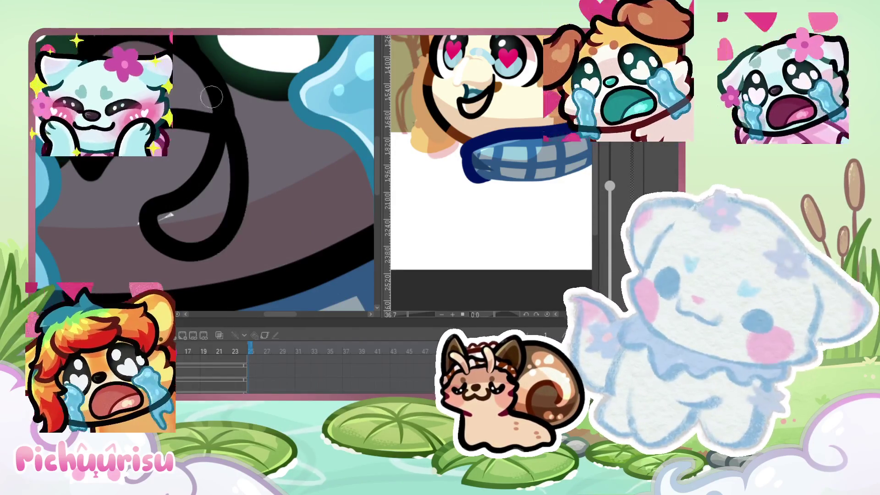
scroll(165, 217, "down", 3)
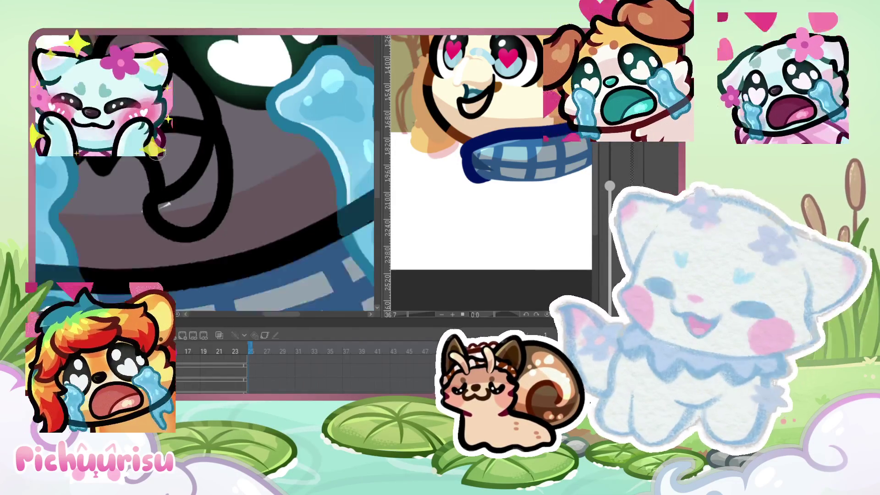
scroll(166, 216, "down", 3)
scroll(129, 211, "up", 3)
scroll(129, 211, "up", 3)
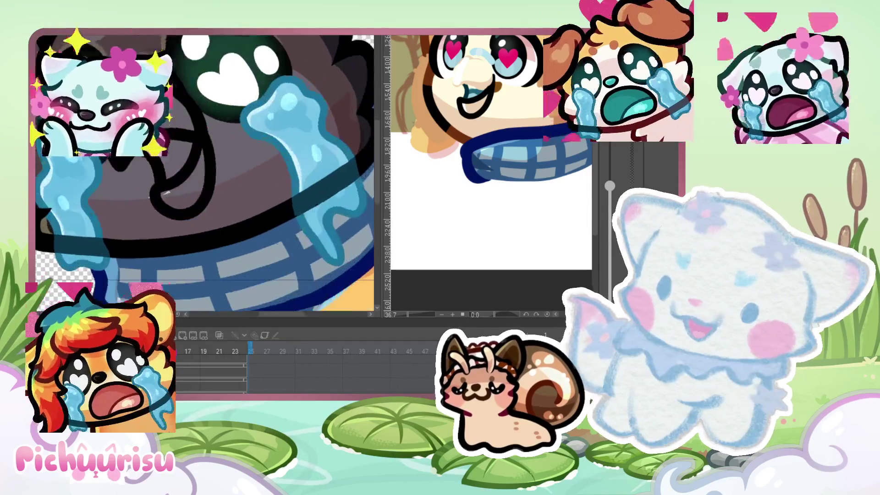
scroll(129, 211, "up", 3)
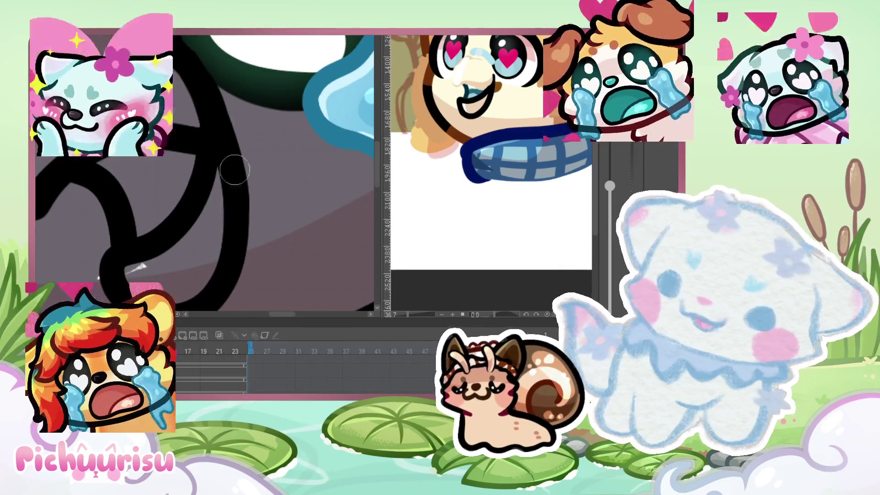
scroll(236, 190, "up", 2)
scroll(230, 148, "down", 2)
scroll(225, 128, "down", 2)
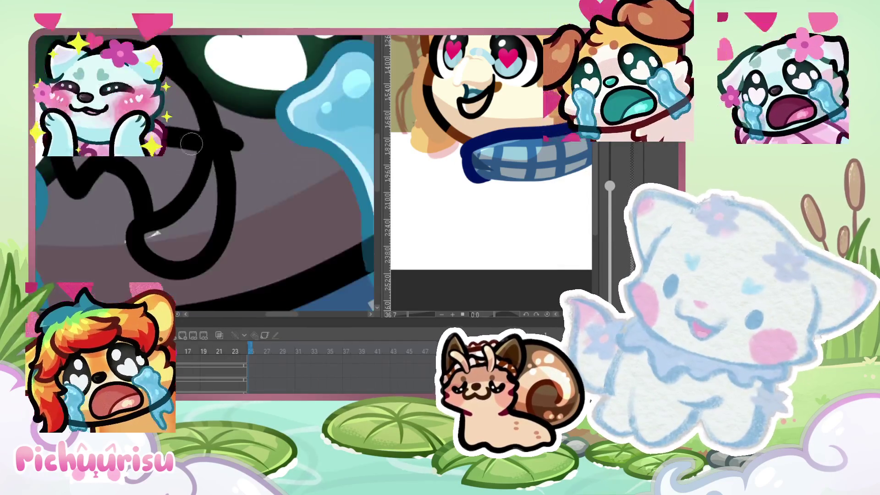
scroll(192, 140, "down", 5)
scroll(192, 140, "down", 2)
scroll(192, 140, "up", 2)
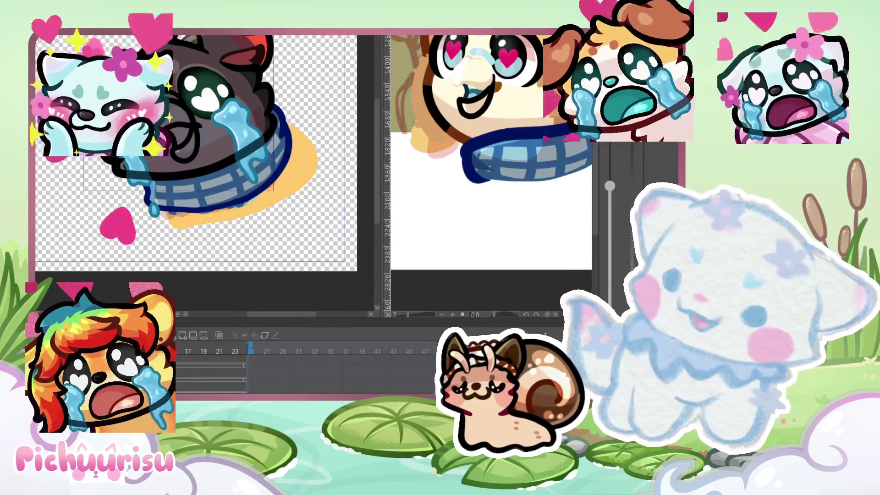
scroll(192, 151, "up", 1)
scroll(192, 152, "up", 2)
scroll(192, 151, "down", 2)
scroll(192, 151, "up", 2)
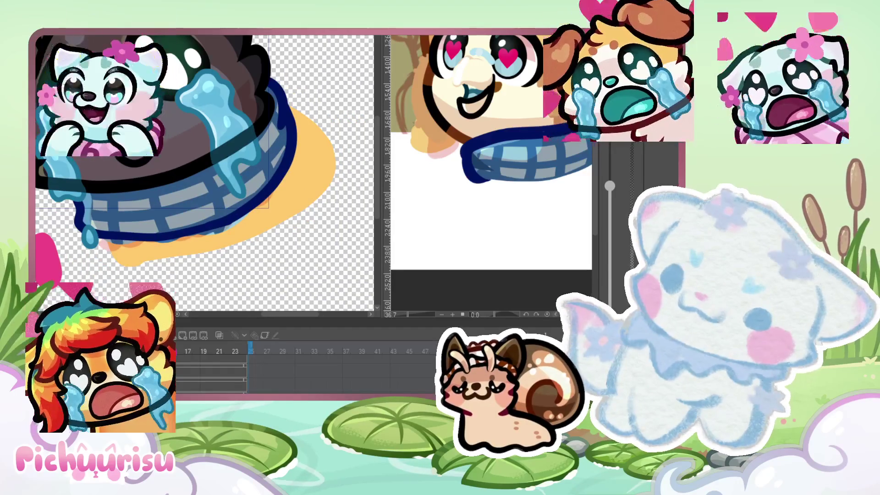
Step: Transform the newly drawn curl lines to adjust their placement
key("ctrl+t")
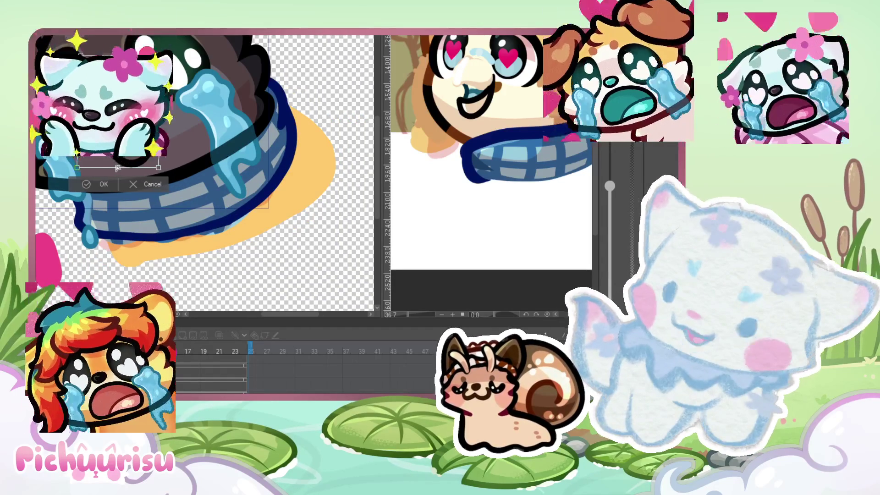
scroll(118, 168, "down", 3)
scroll(117, 168, "down", 1)
scroll(117, 168, "up", 1)
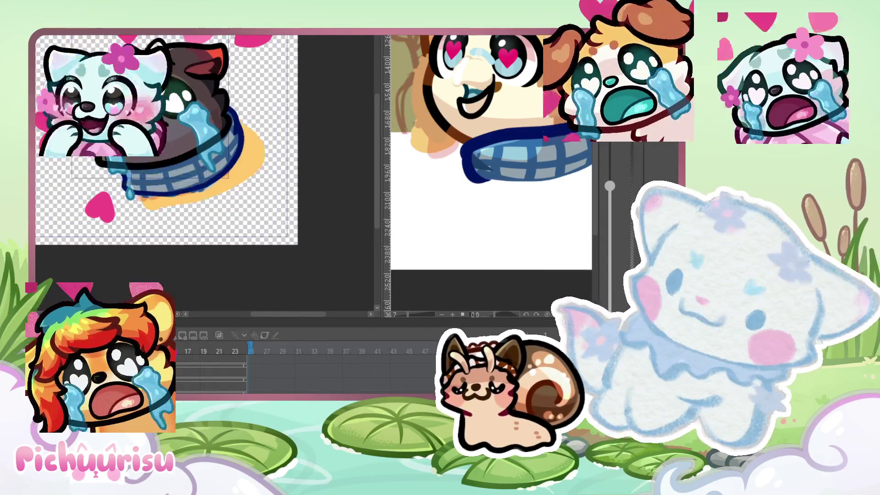
scroll(118, 169, "up", 2)
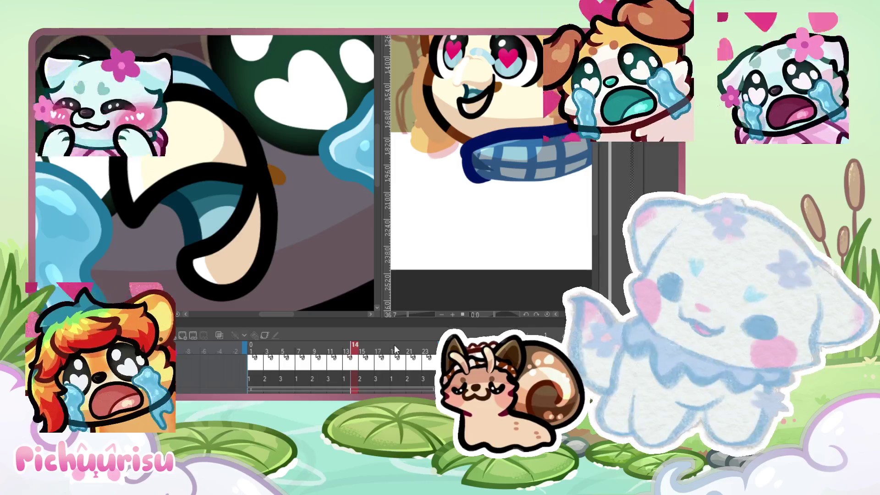
Step: Select frames 22 and 23, fit the canvas, and play the crying wolf animation
left_click(417, 347)
left_click(426, 347)
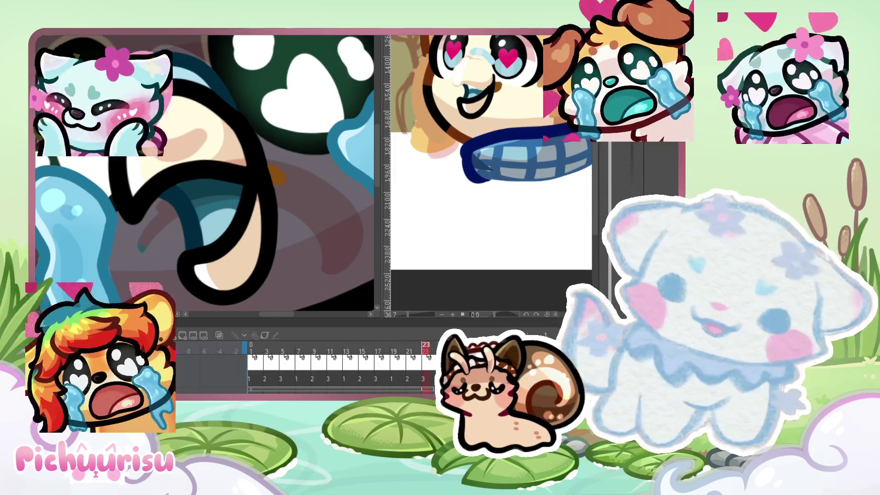
scroll(204, 172, "down", 2)
scroll(204, 172, "down", 2)
scroll(204, 171, "down", 2)
key("space")
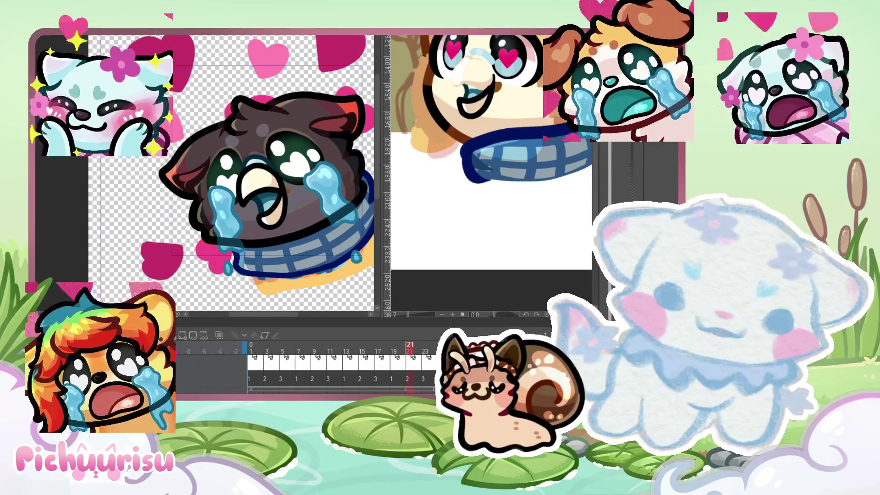
Step: Step to frame 23, scrub back to frame 14, then return to frame 1
scroll(316, 179, "up", 2)
scroll(316, 179, "up", 1)
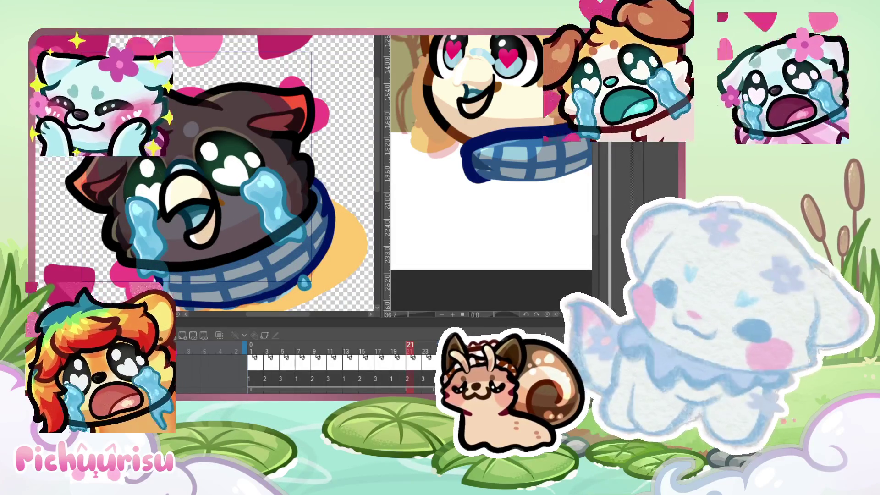
scroll(151, 275, "down", 1)
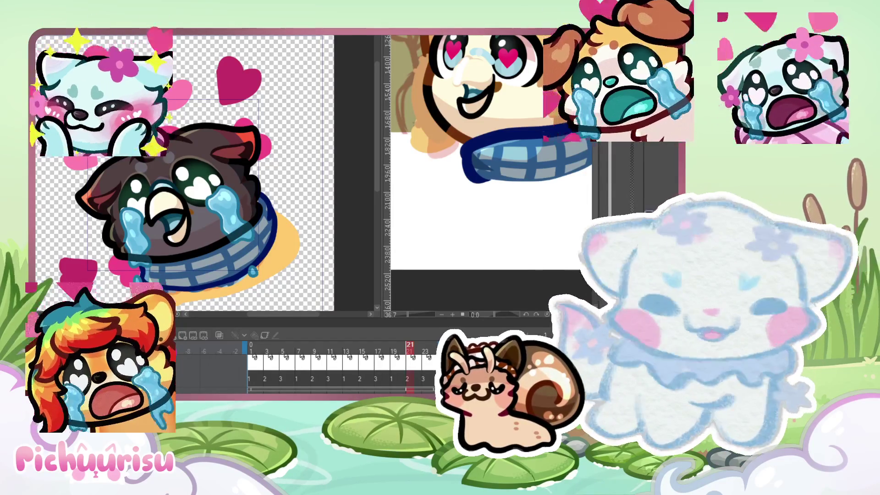
key("Right")
key("Right")
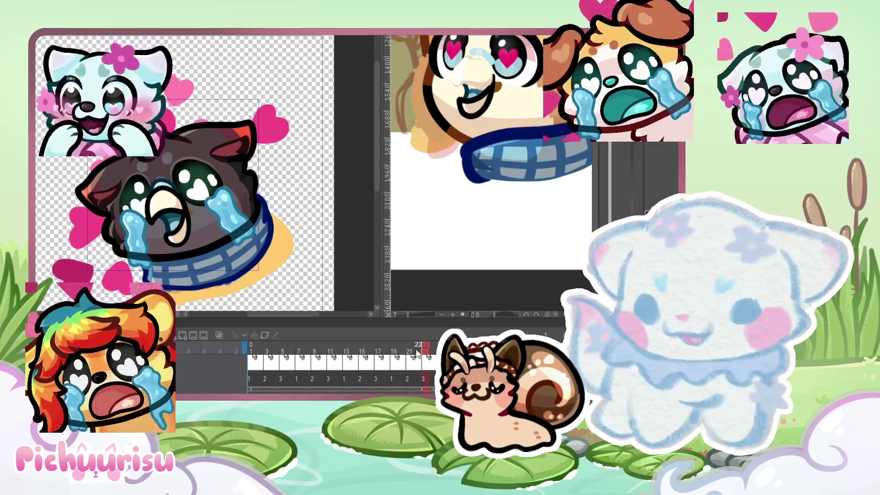
left_click_drag(420, 352, 355, 345)
key("space")
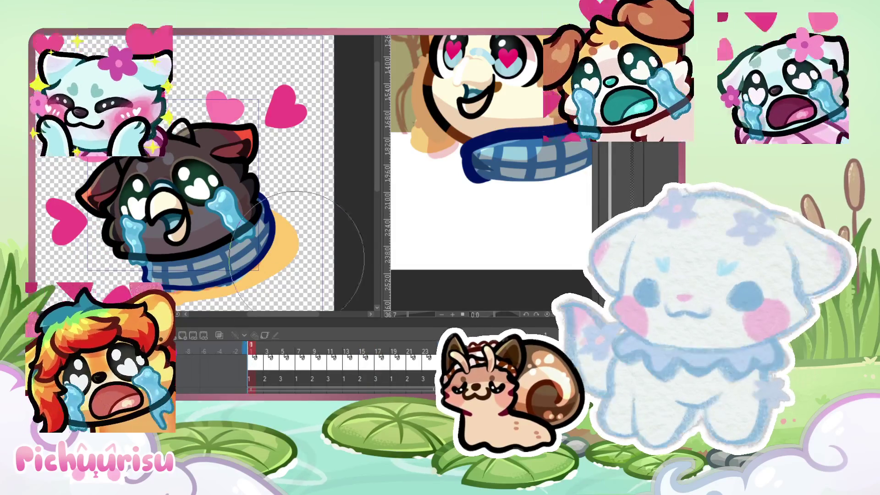
left_click(472, 78)
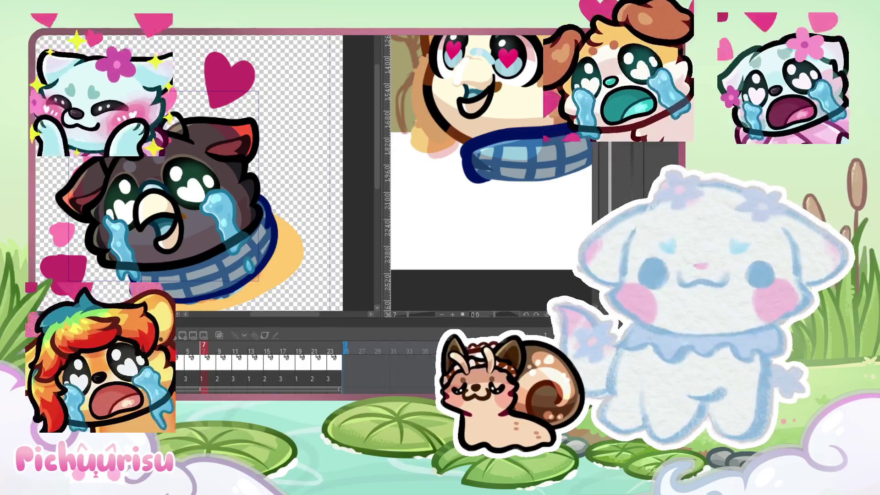
Step: On frame 5, delete the white head drawing and paint the dark face fur golden tan
left_click(188, 351)
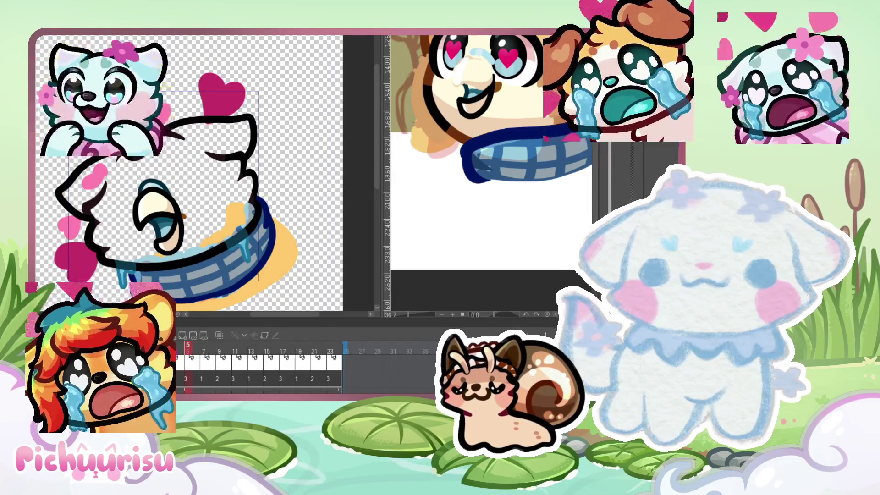
key("Delete")
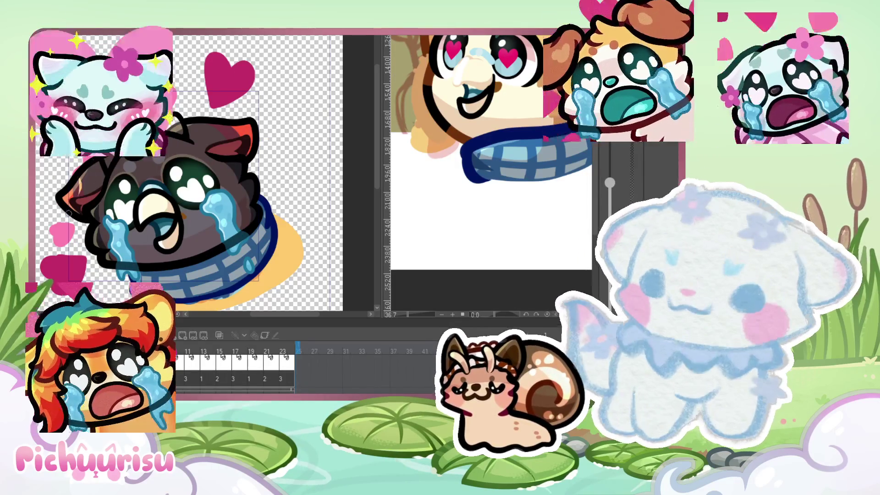
mouse_move(80, 179)
left_mouse_down()
mouse_move(188, 166)
mouse_move(236, 193)
left_mouse_up()
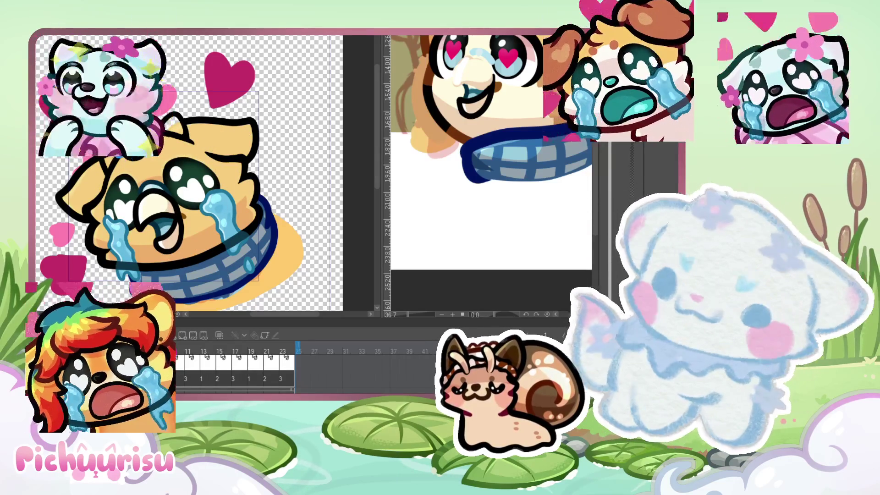
Step: Zoom in and brush tan into the remaining gaps along the head's black outlines
scroll(206, 174, "up", 3)
scroll(206, 174, "up", 2)
scroll(206, 174, "up", 3)
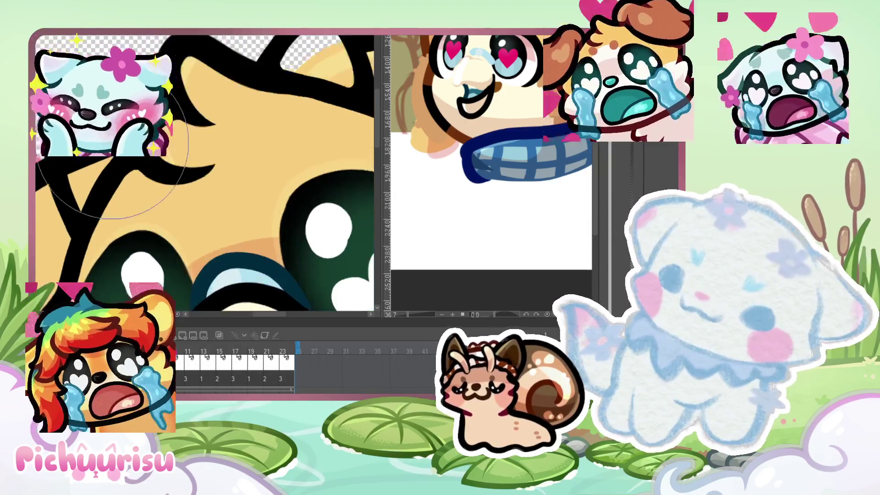
scroll(206, 174, "up", 2)
scroll(206, 174, "up", 2)
scroll(206, 174, "up", 2)
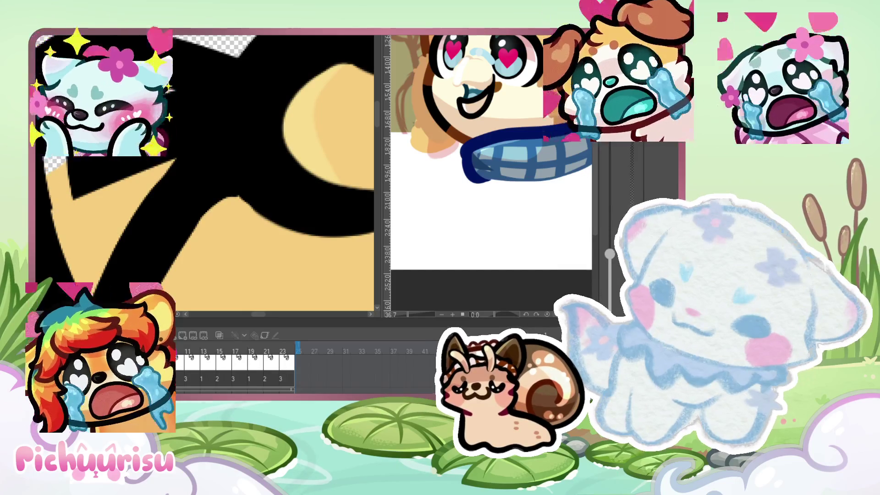
scroll(206, 174, "up", 2)
left_click_drag(179, 89, 185, 158)
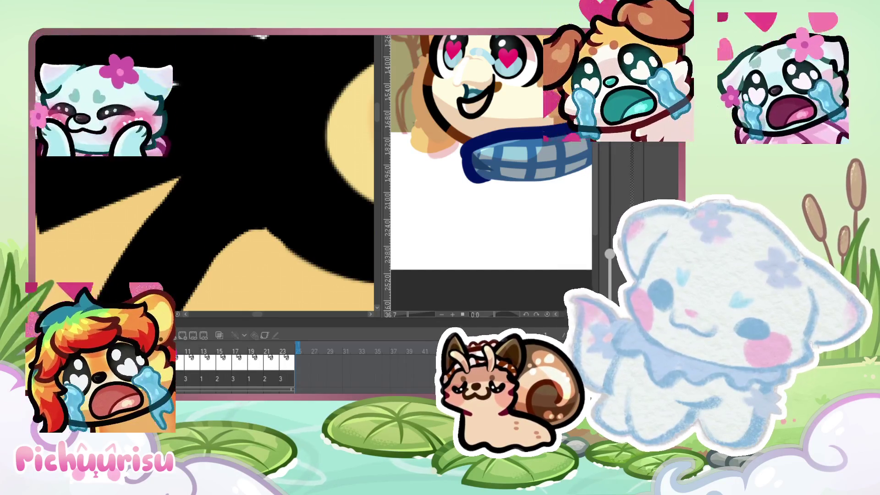
scroll(185, 158, "up", 2)
scroll(138, 163, "up", 2)
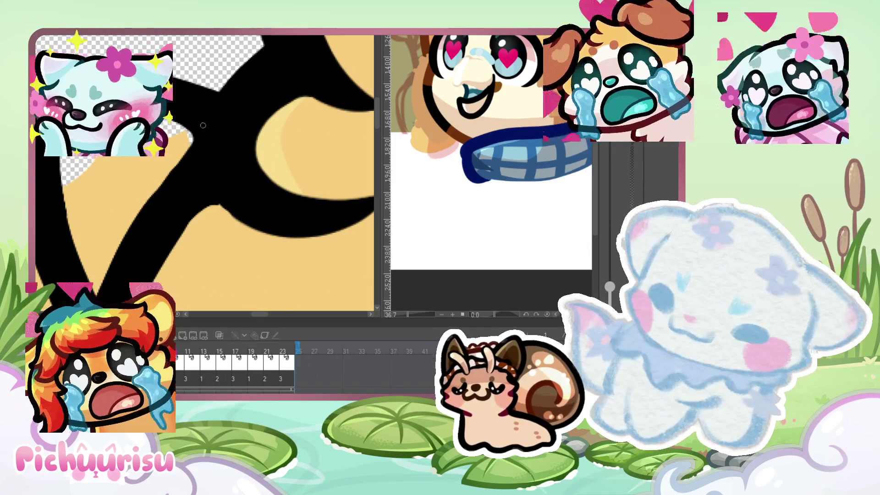
scroll(229, 200, "up", 1)
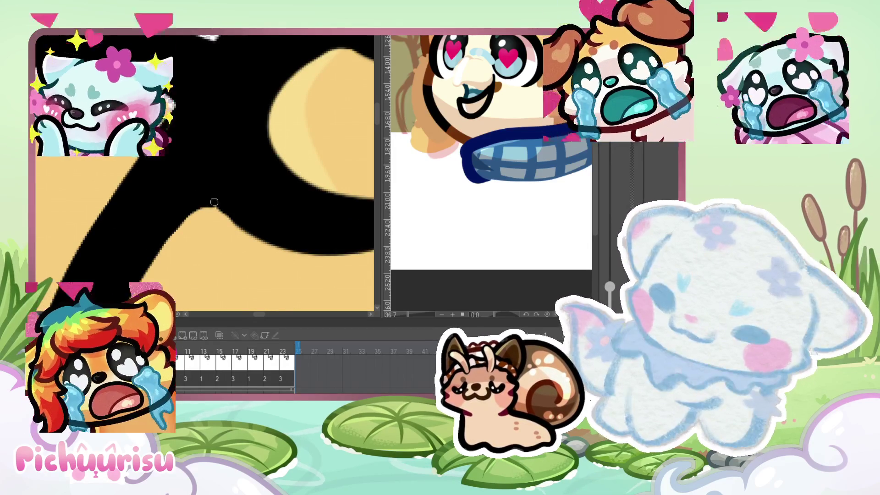
scroll(257, 228, "down", 2)
scroll(229, 188, "down", 2)
scroll(198, 147, "down", 1)
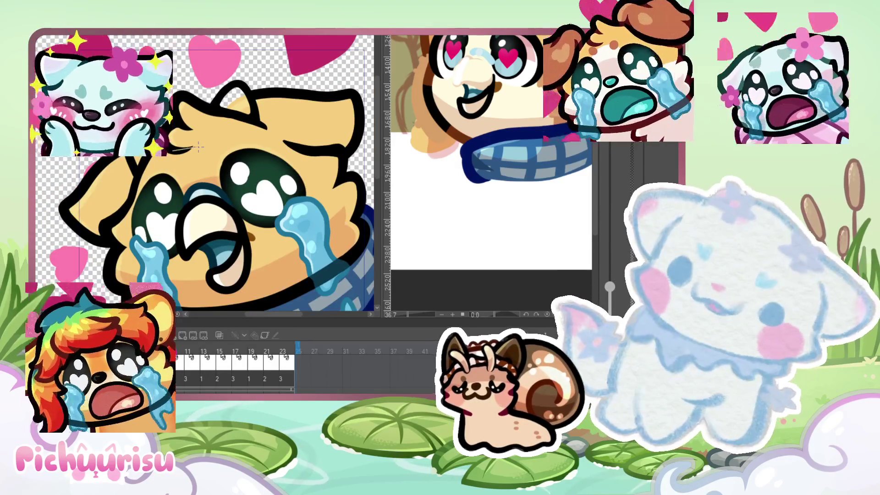
scroll(198, 146, "up", 1)
scroll(223, 123, "up", 1)
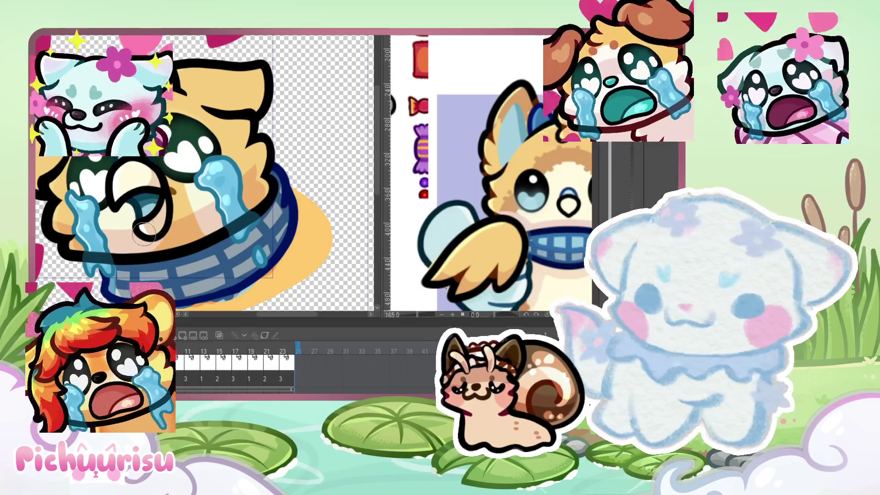
Step: Brush light cream fur around the dog's eye area, checking it close up and zoomed out
left_click_drag(140, 218, 168, 200)
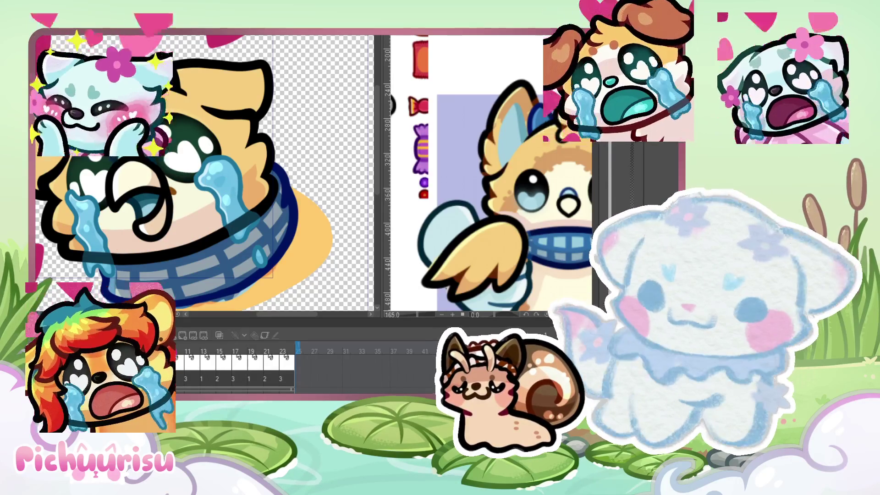
key("ctrl+minus")
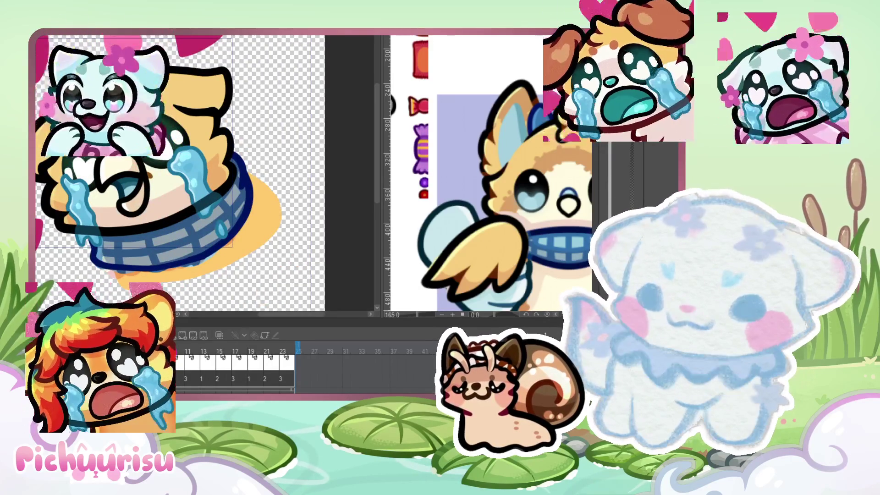
key("ctrl+plus")
key("ctrl+plus")
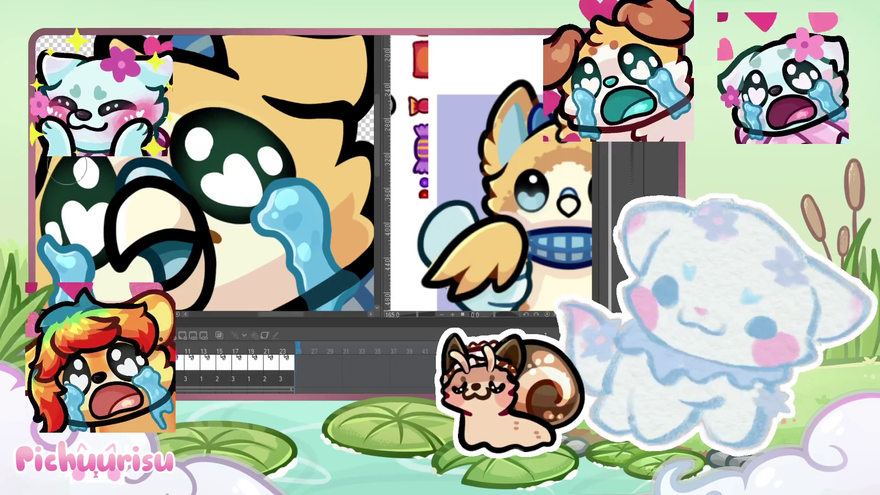
key("ctrl+minus")
key("ctrl+minus")
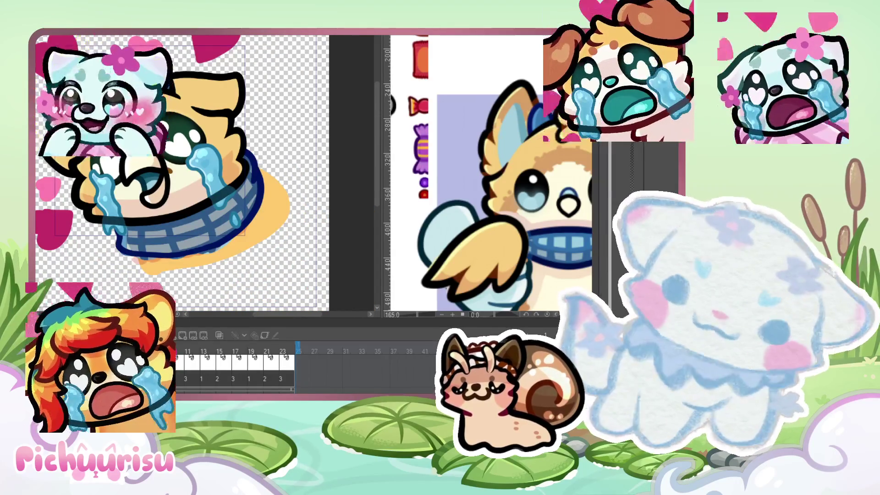
Step: Zoom in and out over the dog's face to review the lighter eye fur
scroll(228, 78, "up", 2)
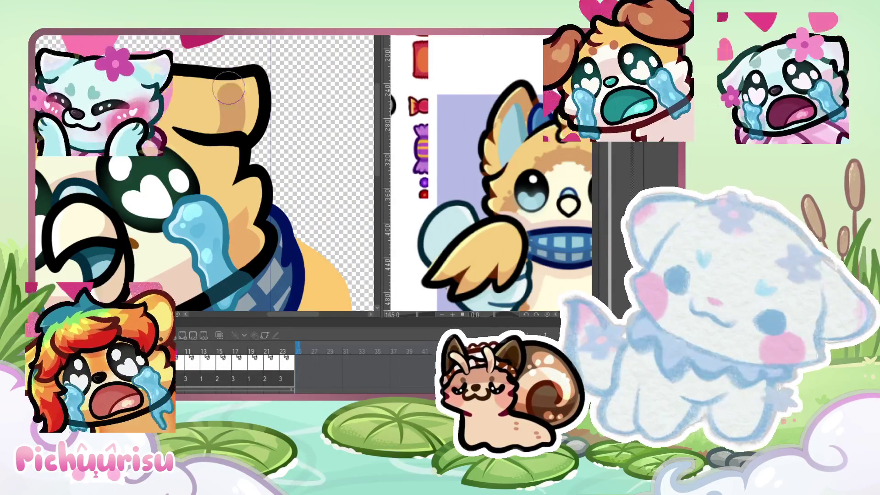
scroll(220, 92, "down", 1)
scroll(201, 110, "down", 1)
scroll(199, 112, "up", 1)
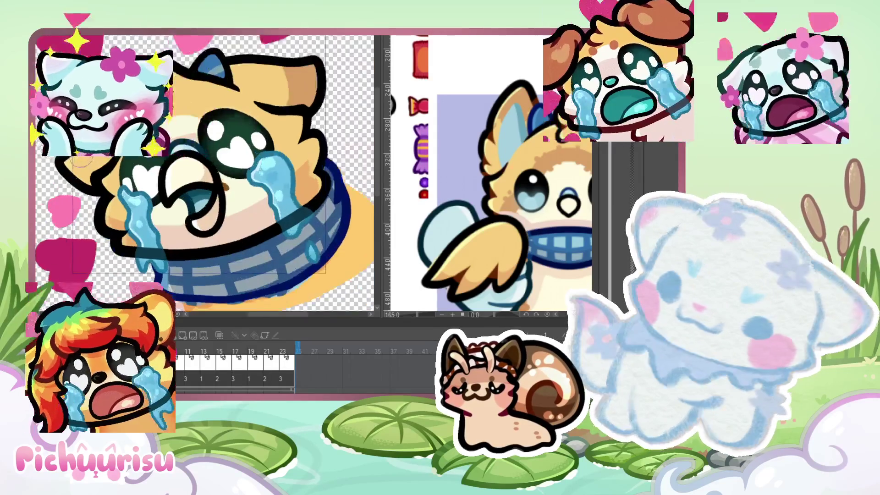
scroll(110, 171, "up", 1)
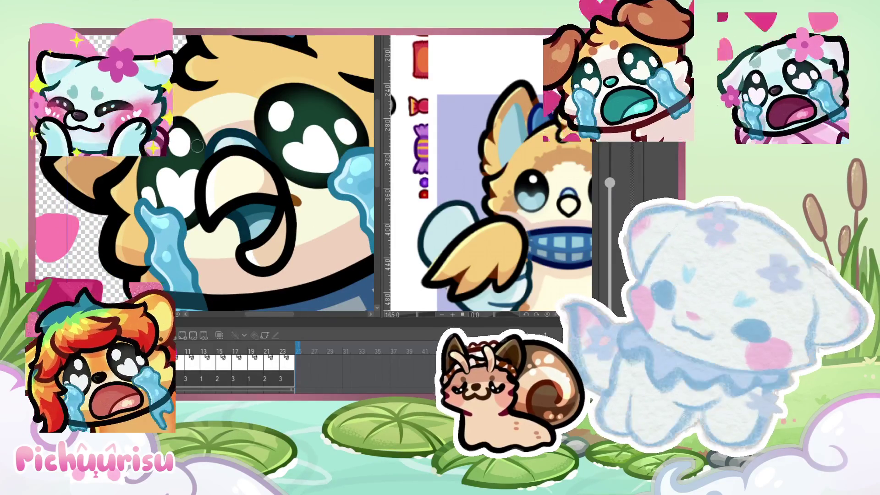
scroll(197, 145, "up", 1)
scroll(81, 170, "up", 1)
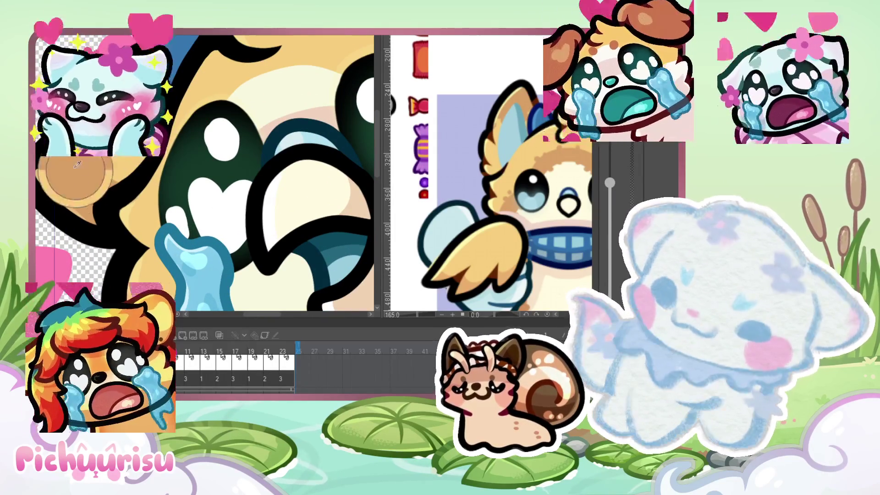
scroll(123, 187, "down", 2)
scroll(123, 187, "up", 1)
scroll(138, 137, "up", 1)
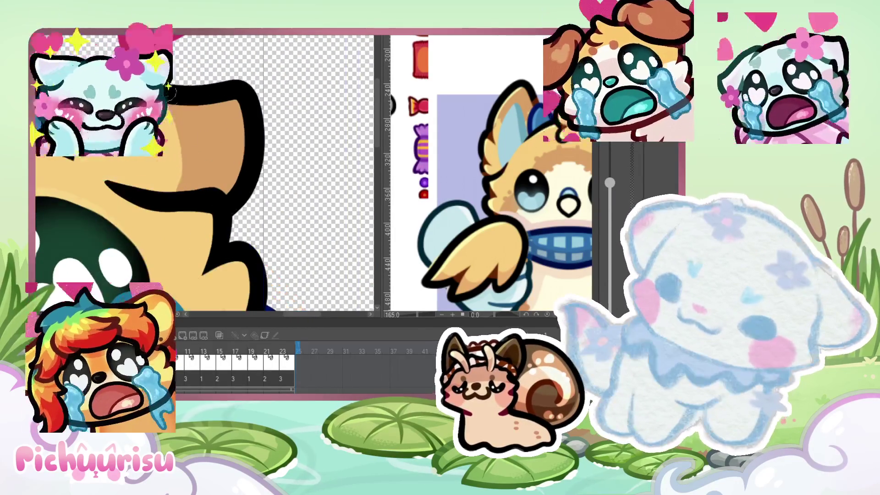
scroll(162, 173, "up", 1)
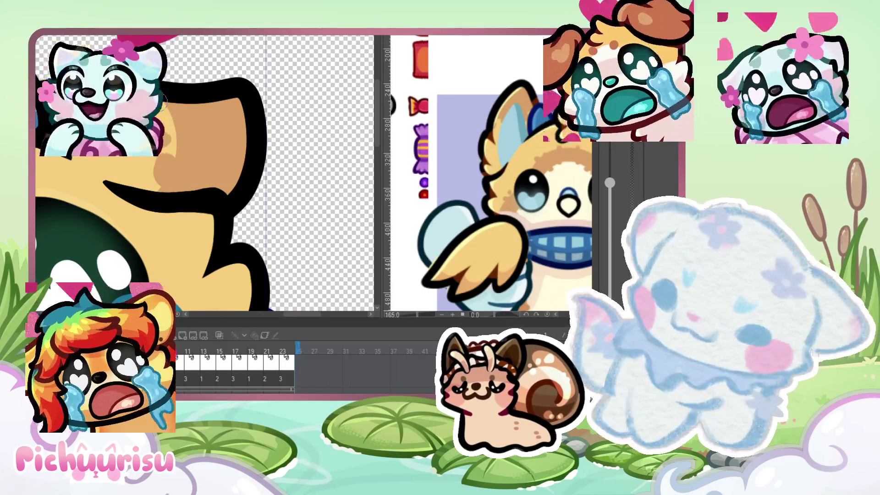
scroll(206, 174, "down", 2)
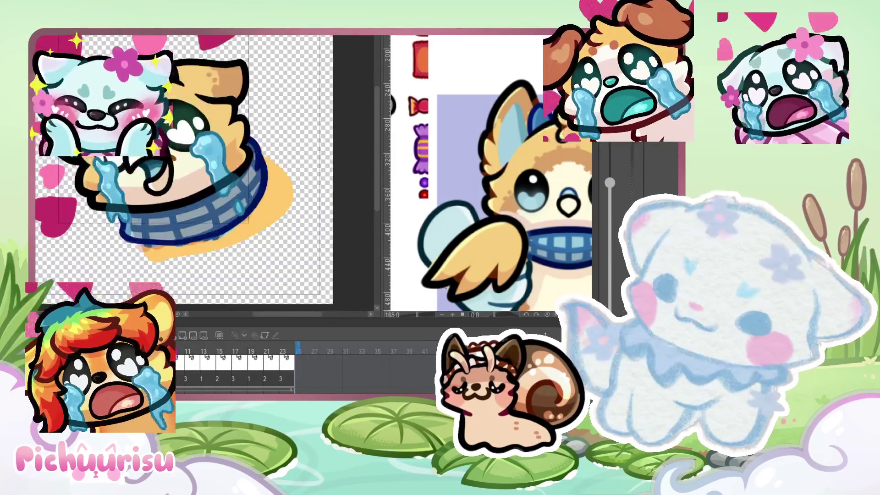
scroll(207, 174, "up", 2)
scroll(181, 138, "up", 1)
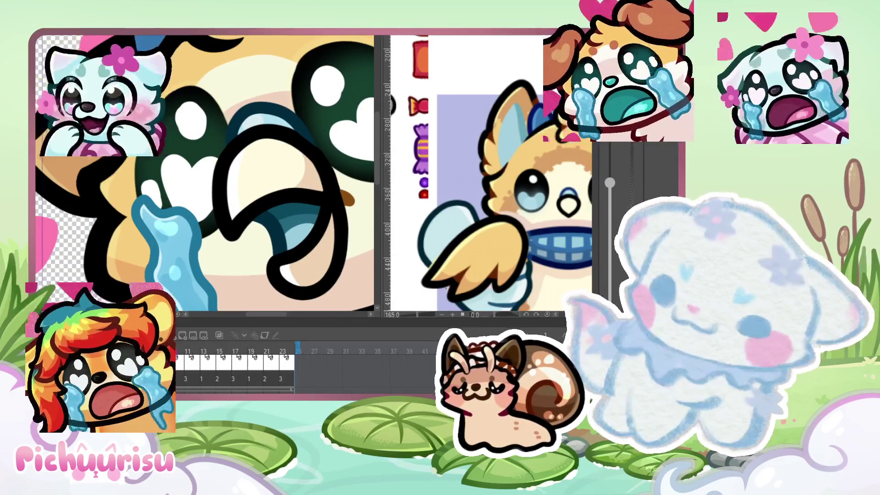
scroll(207, 174, "down", 3)
scroll(206, 174, "down", 2)
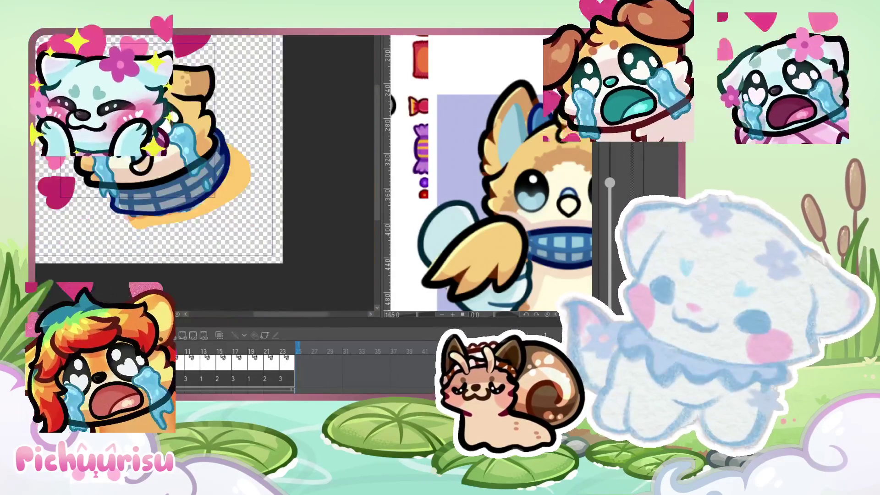
scroll(138, 151, "up", 2)
scroll(137, 151, "up", 1)
scroll(137, 151, "down", 3)
scroll(138, 151, "down", 1)
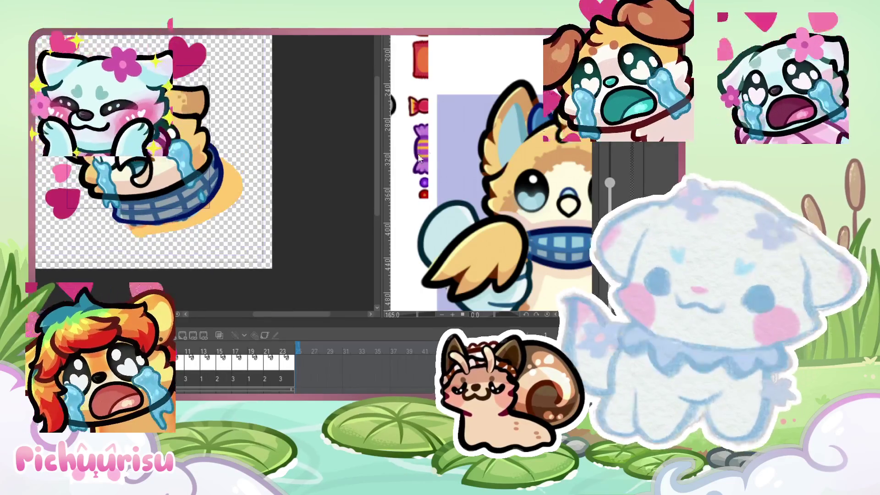
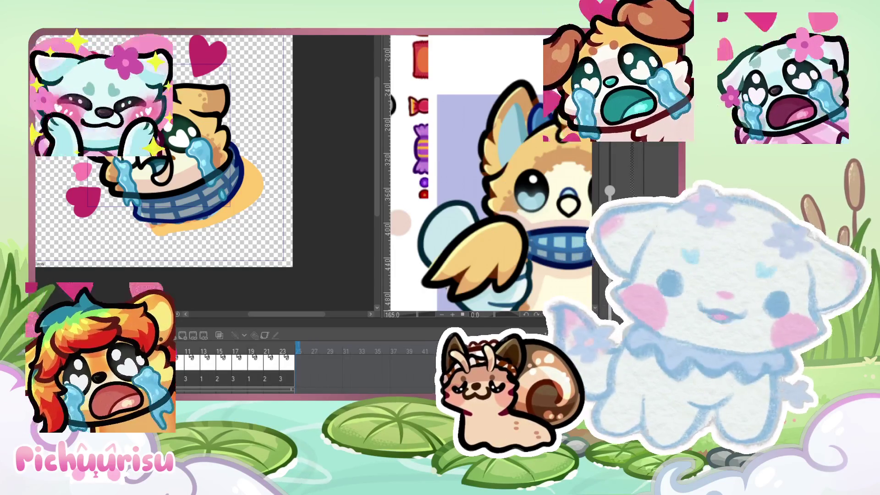
Step: Zoom in on the ear and paint tan over the transparent hole in the fur
scroll(101, 183, "up", 2)
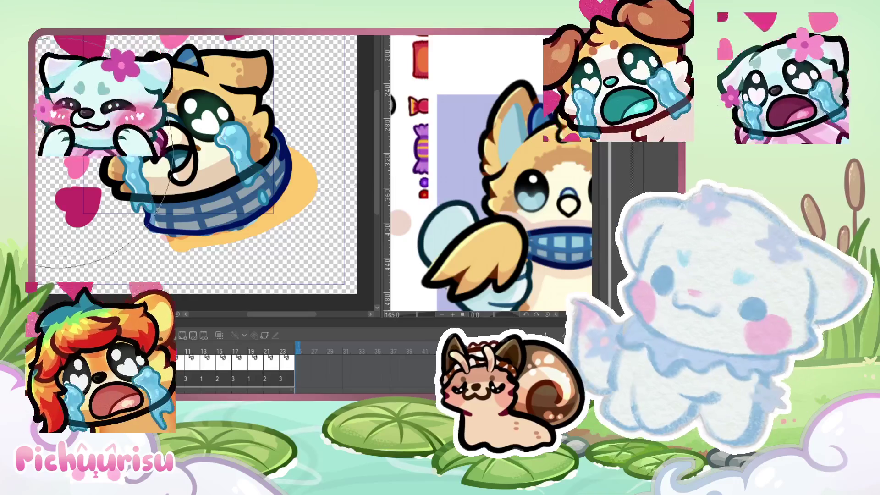
scroll(183, 110, "up", 3)
scroll(220, 129, "down", 3)
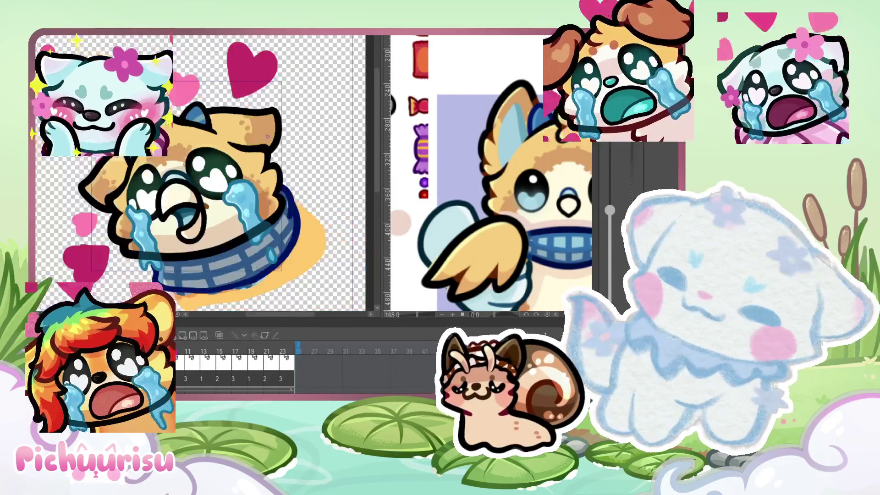
scroll(254, 142, "up", 5)
scroll(255, 142, "up", 1)
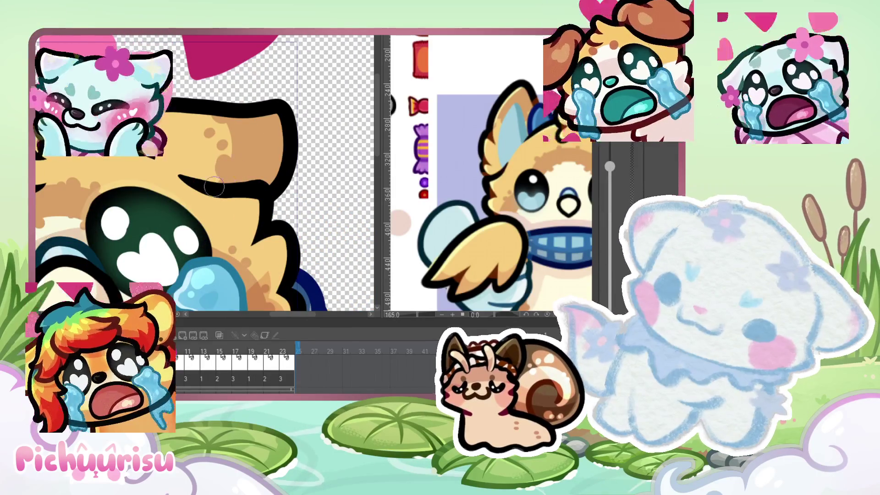
scroll(216, 186, "down", 3)
scroll(117, 203, "down", 2)
scroll(116, 204, "up", 3)
scroll(120, 236, "up", 2)
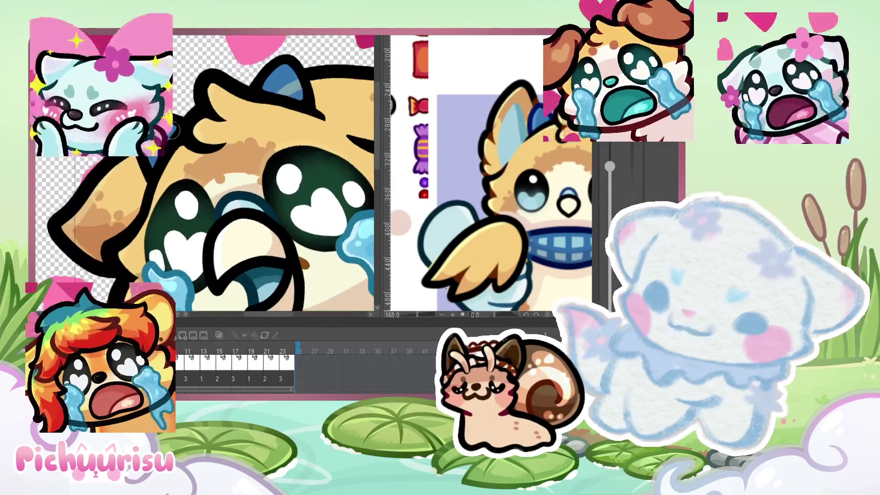
scroll(151, 177, "up", 1)
scroll(175, 113, "down", 2)
scroll(272, 88, "up", 2)
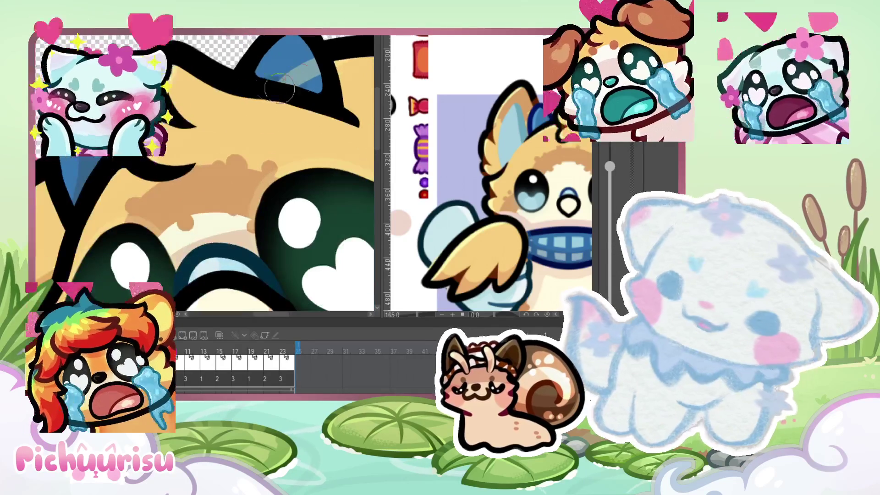
scroll(316, 88, "down", 3)
scroll(275, 69, "down", 2)
scroll(247, 53, "up", 4)
scroll(321, 207, "down", 3)
scroll(339, 263, "down", 2)
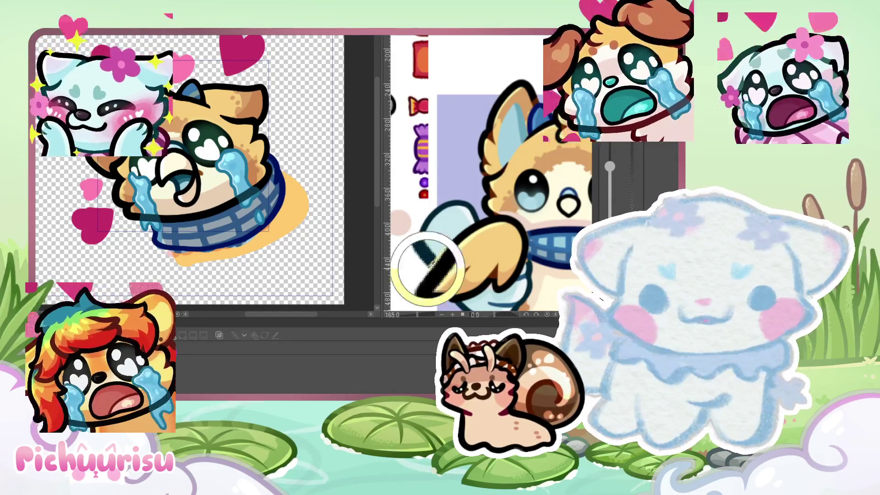
scroll(188, 87, "up", 5)
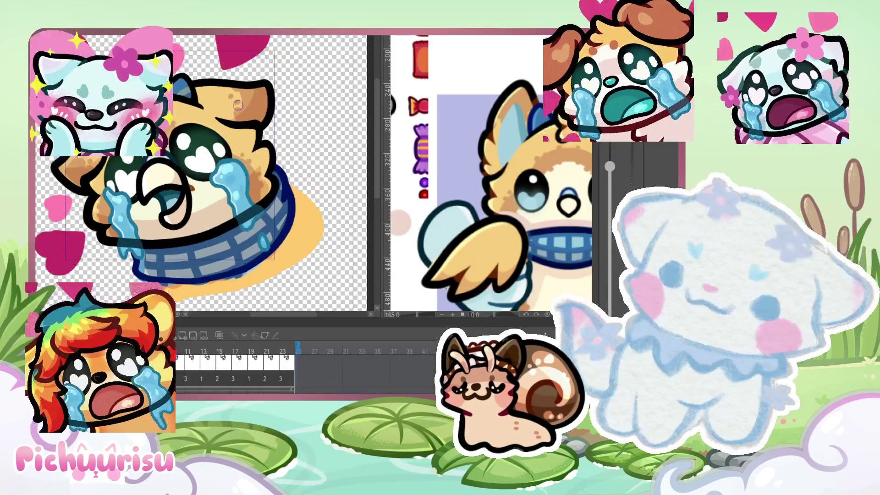
scroll(197, 99, "down", 3)
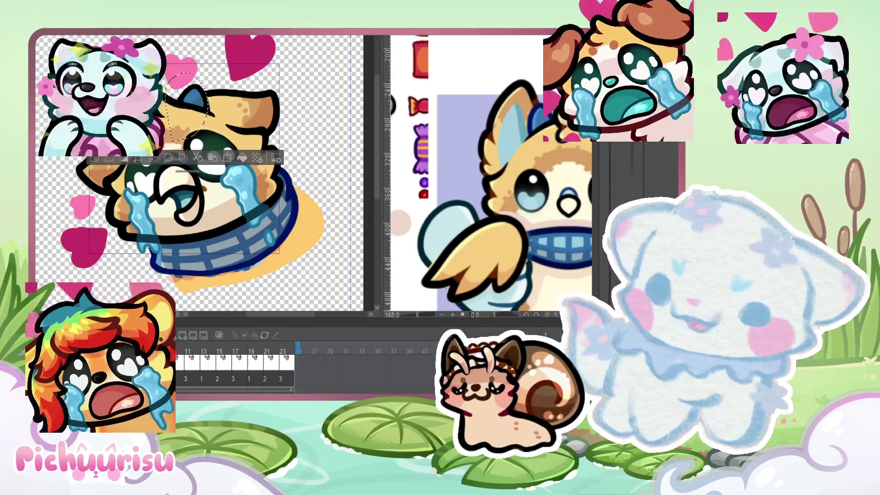
scroll(181, 56, "up", 2)
scroll(181, 56, "up", 2)
scroll(181, 55, "up", 2)
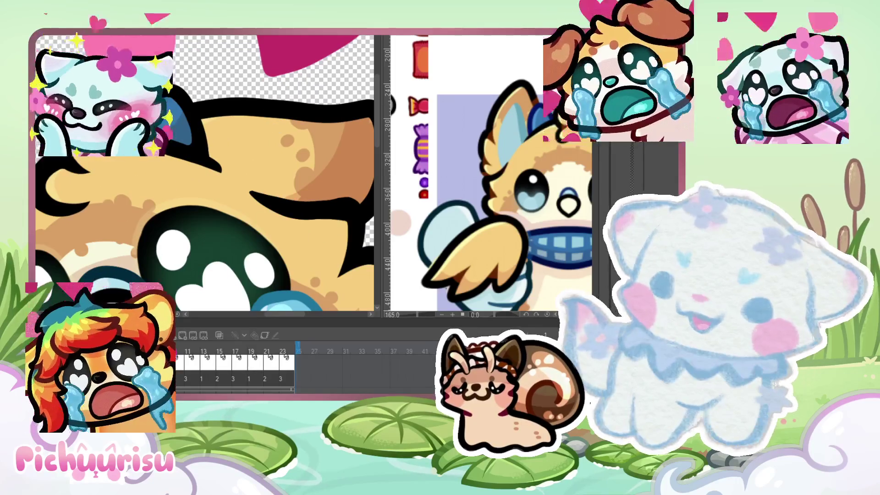
scroll(182, 55, "up", 1)
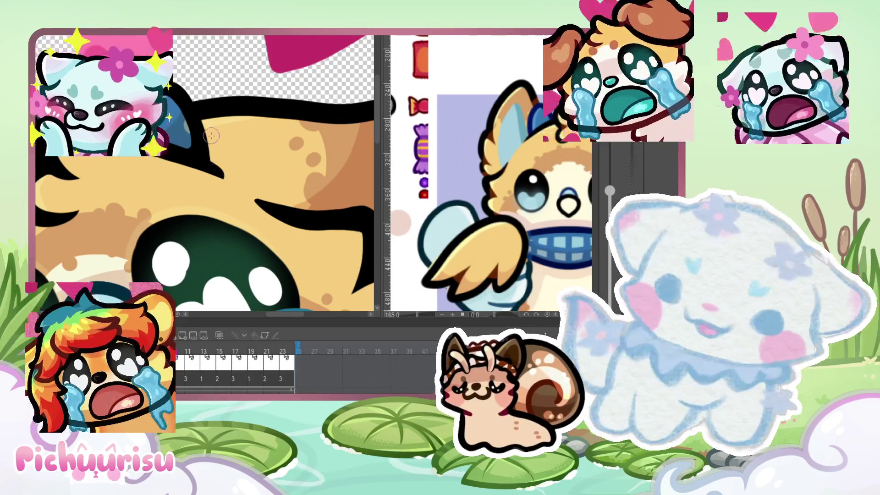
scroll(190, 128, "down", 2)
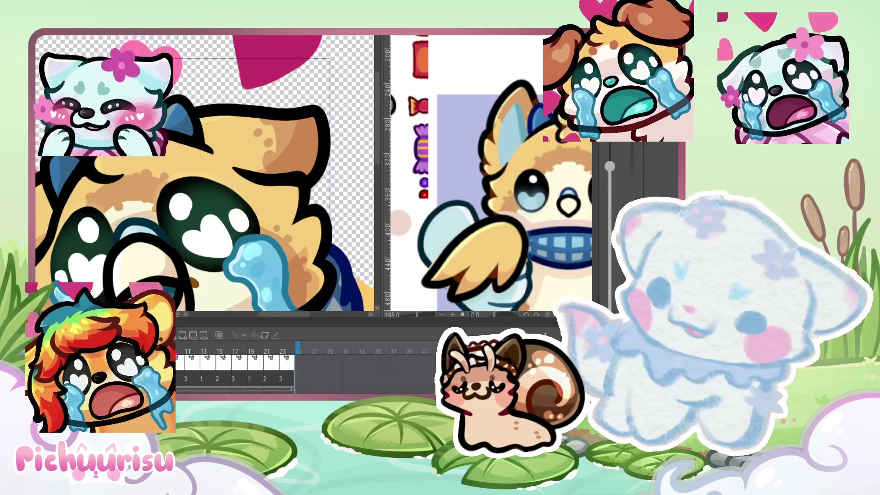
scroll(189, 128, "up", 2)
scroll(189, 174, "down", 3)
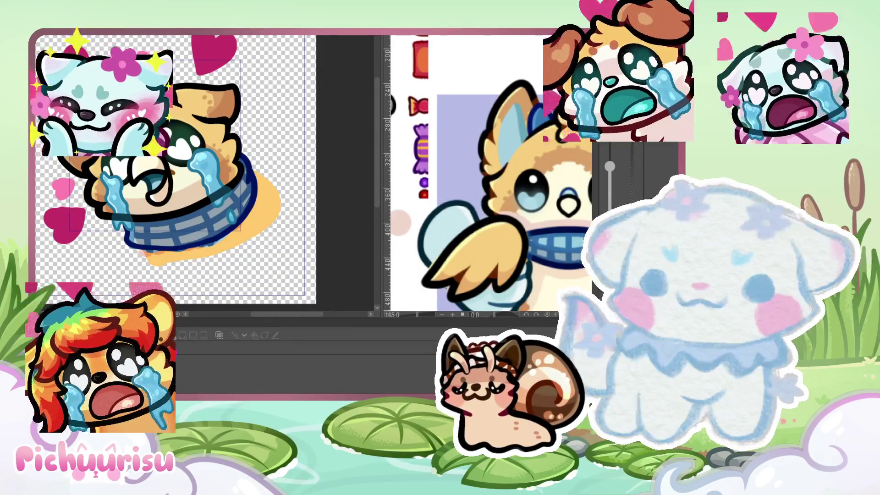
scroll(239, 136, "up", 1)
scroll(239, 137, "up", 2)
scroll(220, 117, "up", 2)
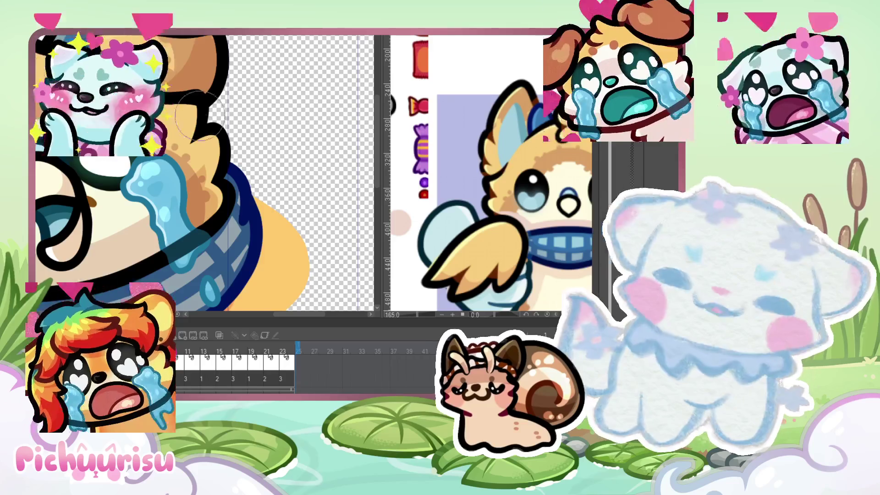
scroll(188, 137, "up", 1)
scroll(188, 136, "down", 3)
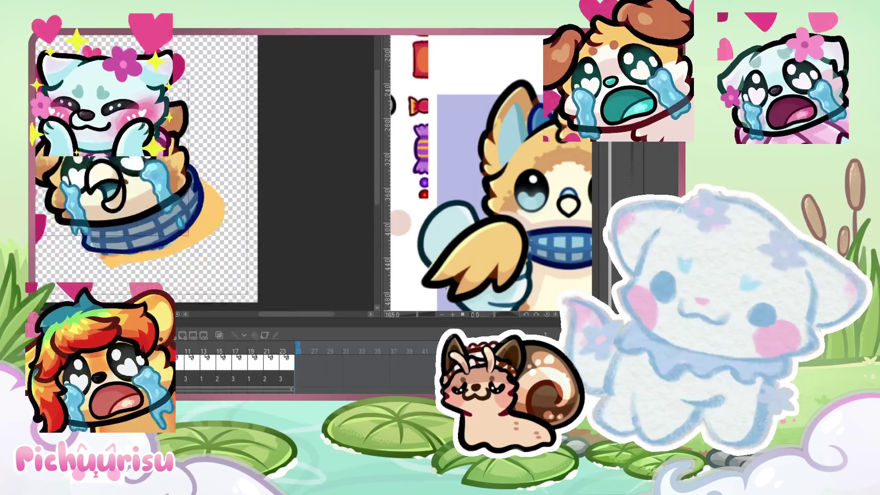
scroll(138, 158, "up", 4)
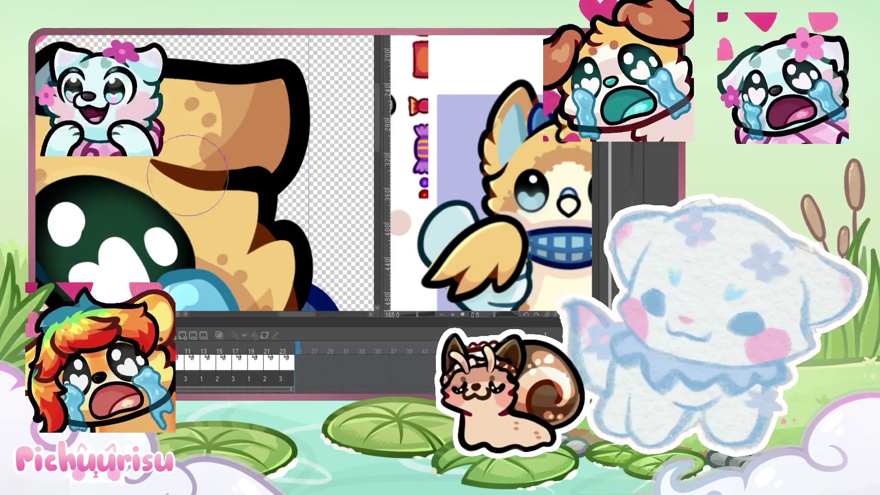
scroll(206, 174, "up", 1)
scroll(233, 162, "up", 1)
scroll(234, 162, "up", 2)
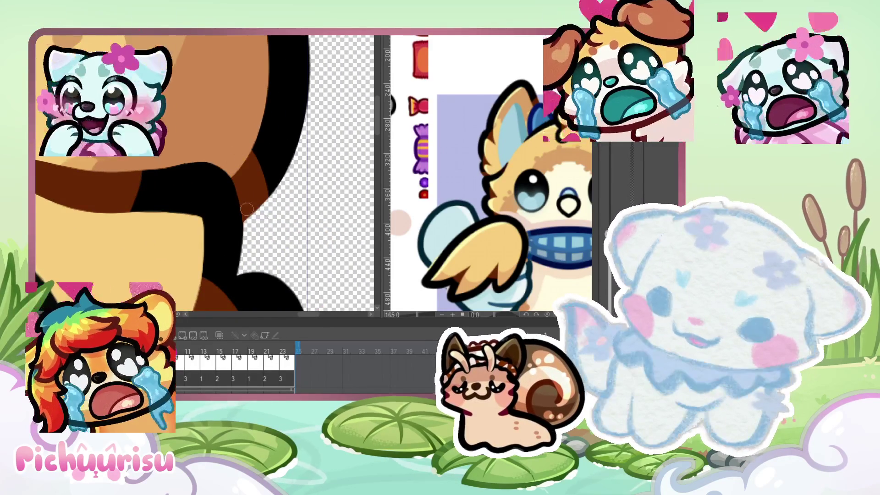
scroll(233, 206, "down", 1)
scroll(232, 206, "down", 1)
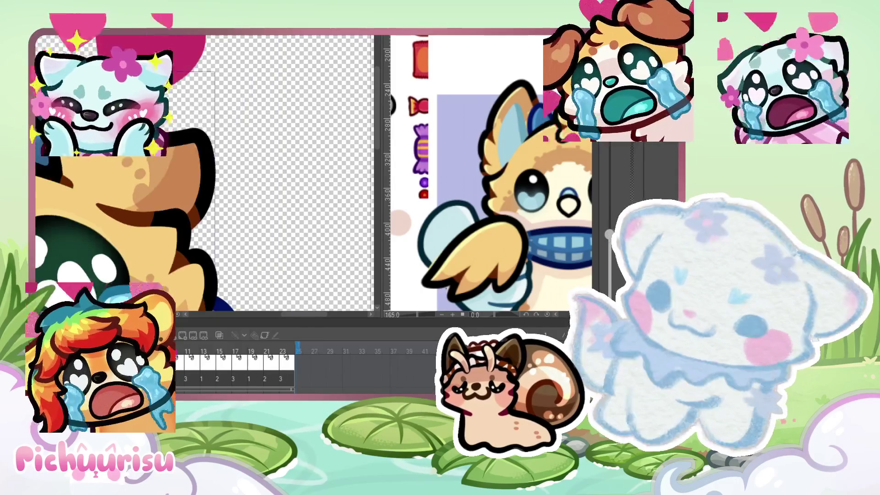
scroll(232, 206, "up", 2)
scroll(232, 206, "up", 1)
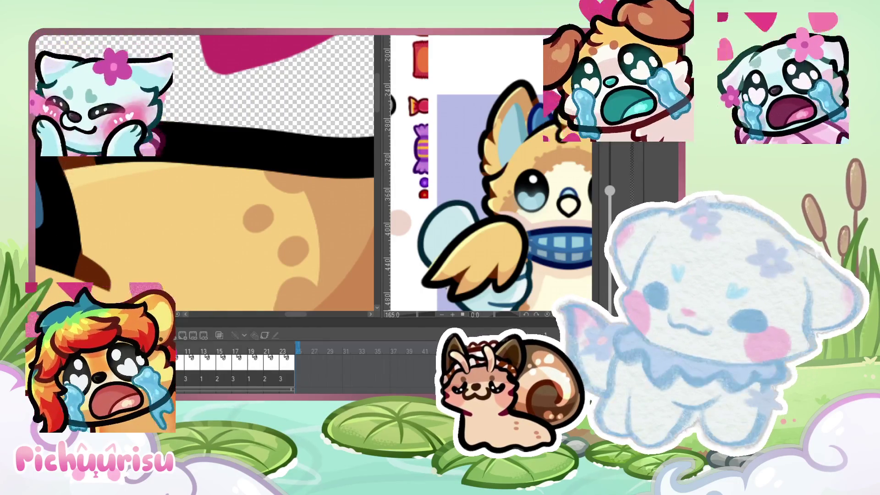
scroll(105, 204, "down", 2)
scroll(114, 192, "down", 2)
scroll(124, 184, "up", 2)
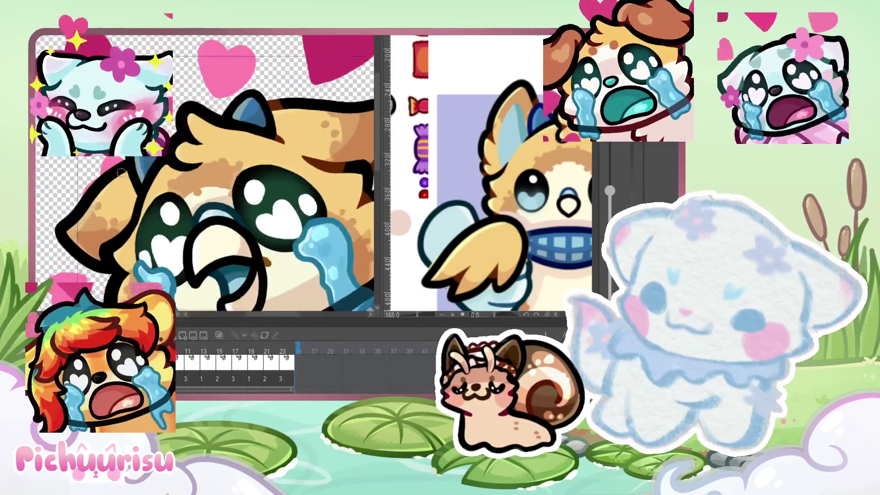
scroll(128, 178, "up", 1)
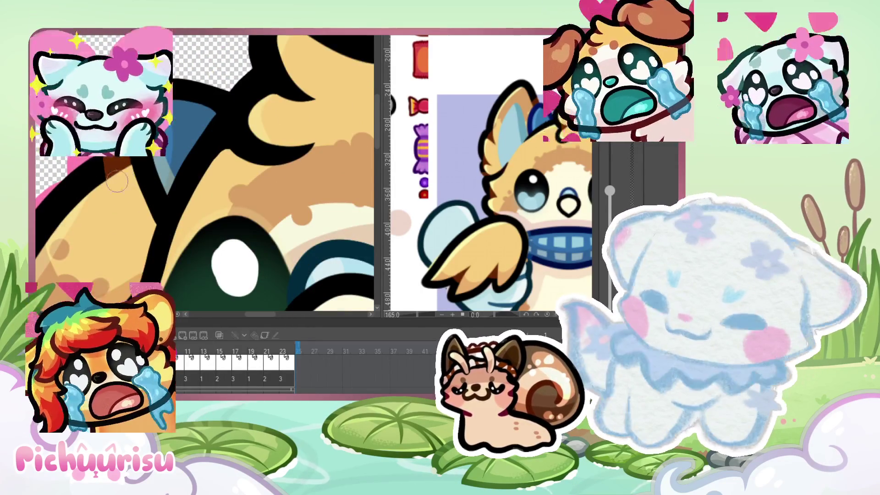
scroll(114, 169, "down", 2)
scroll(111, 206, "up", 1)
scroll(108, 245, "up", 2)
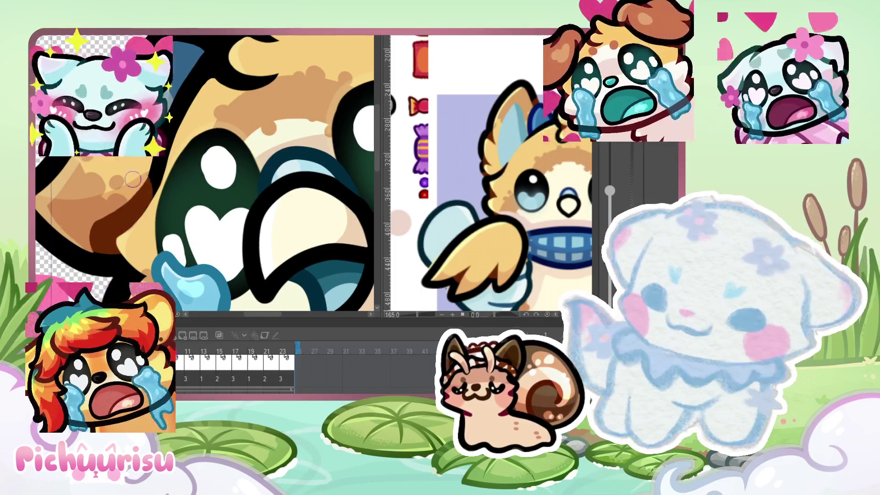
scroll(134, 176, "up", 1)
scroll(135, 176, "up", 1)
scroll(114, 210, "down", 1)
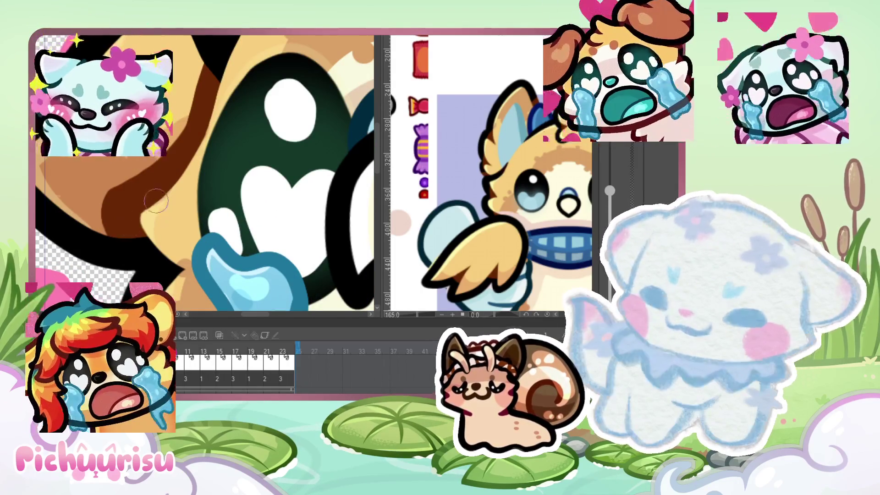
scroll(112, 169, "up", 1)
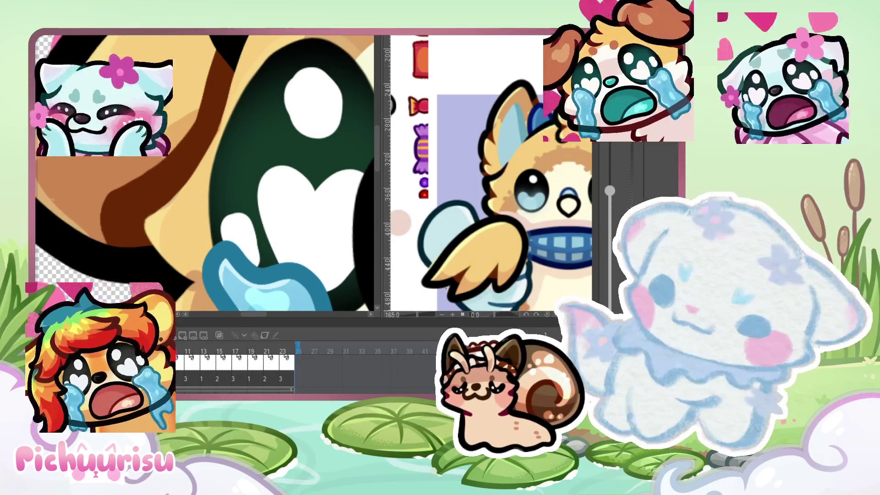
scroll(156, 216, "up", 1)
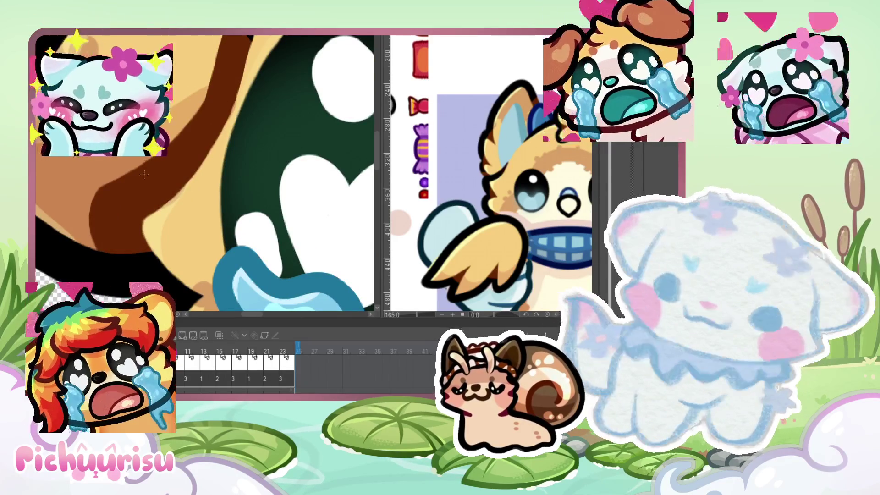
scroll(106, 161, "down", 1)
scroll(106, 161, "down", 1)
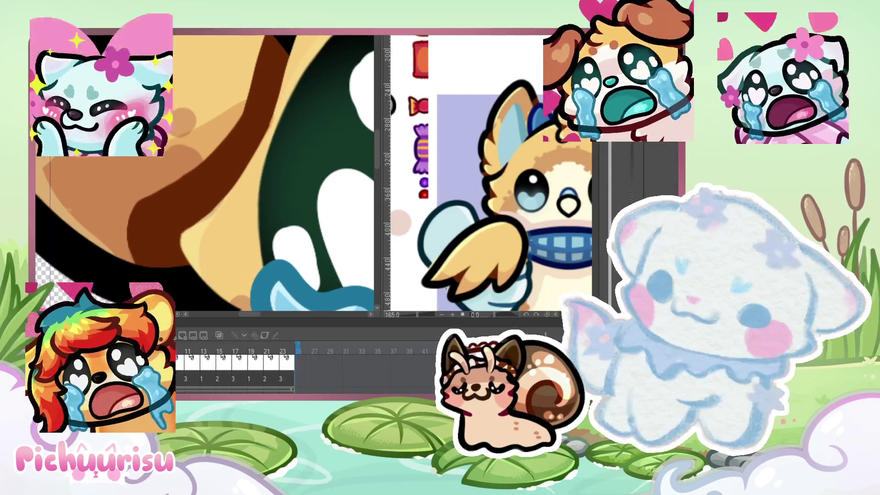
scroll(199, 154, "down", 2)
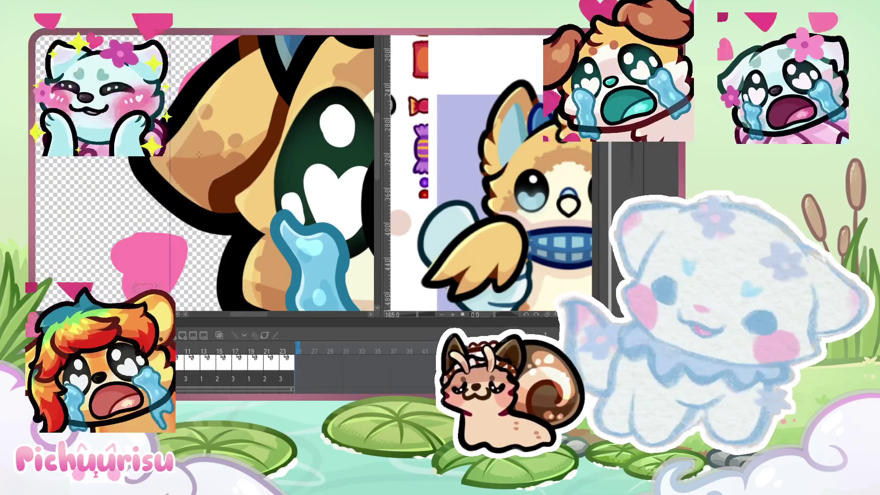
scroll(199, 154, "up", 1)
scroll(183, 169, "up", 1)
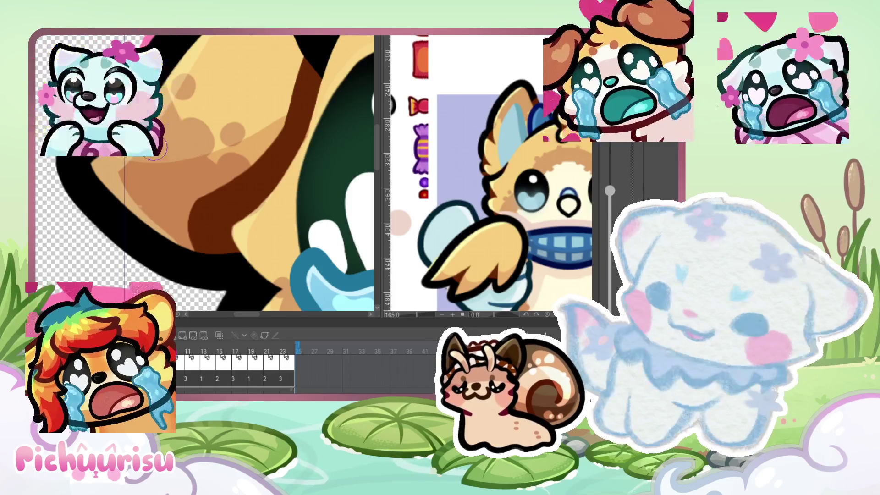
scroll(137, 187, "up", 1)
scroll(151, 190, "up", 1)
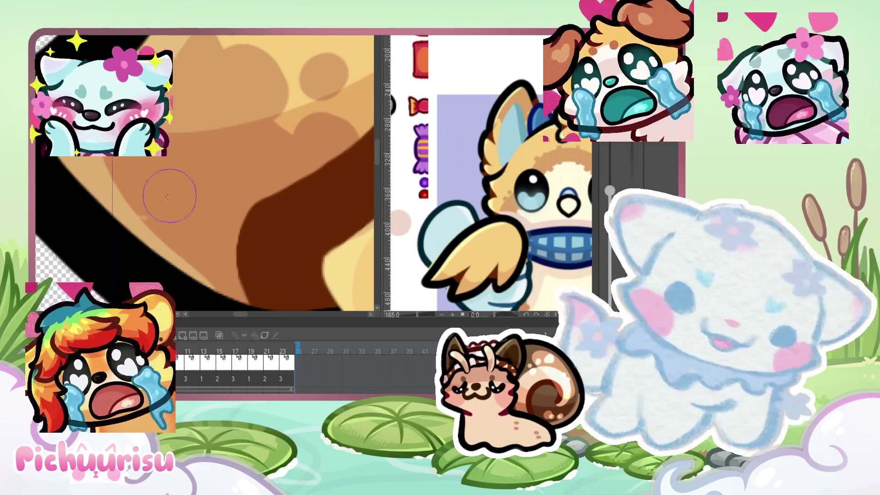
scroll(159, 196, "up", 1)
scroll(162, 187, "down", 2)
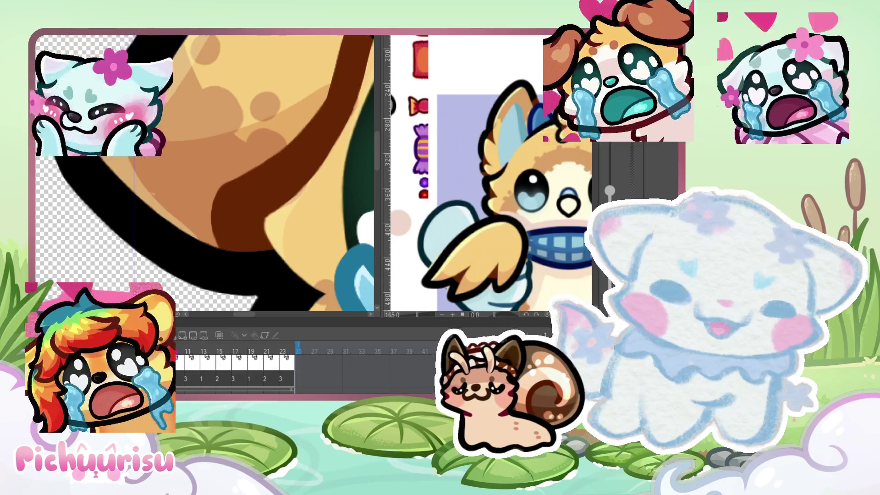
left_click_drag(156, 183, 153, 178)
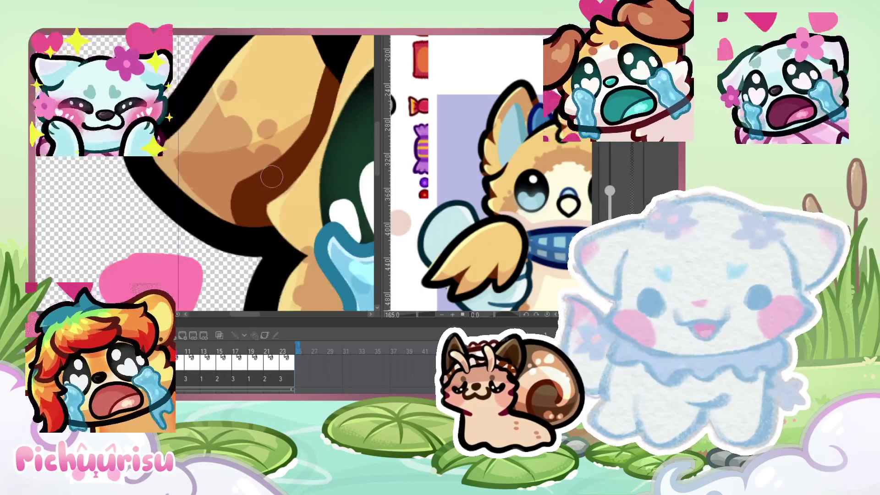
scroll(270, 176, "down", 6)
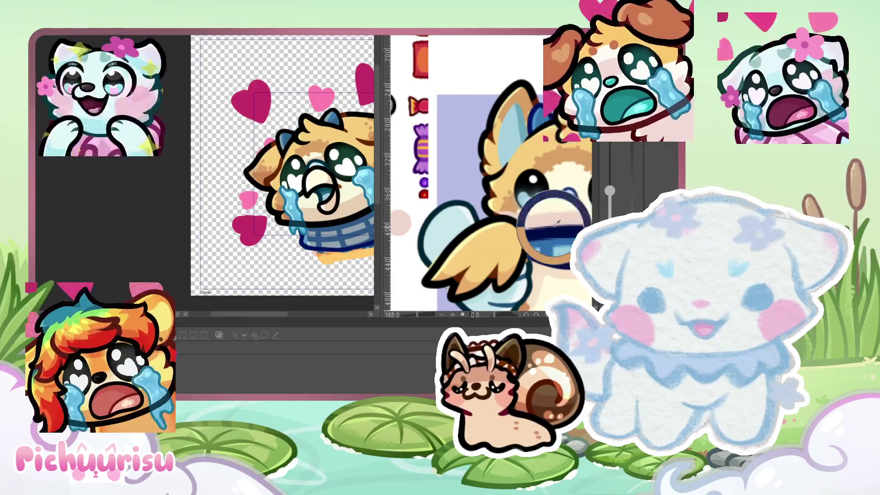
Step: Erase a thin streak along the brown fur near the eye, replacing an undone wider erase
scroll(312, 181, "up", 5)
scroll(312, 182, "up", 3)
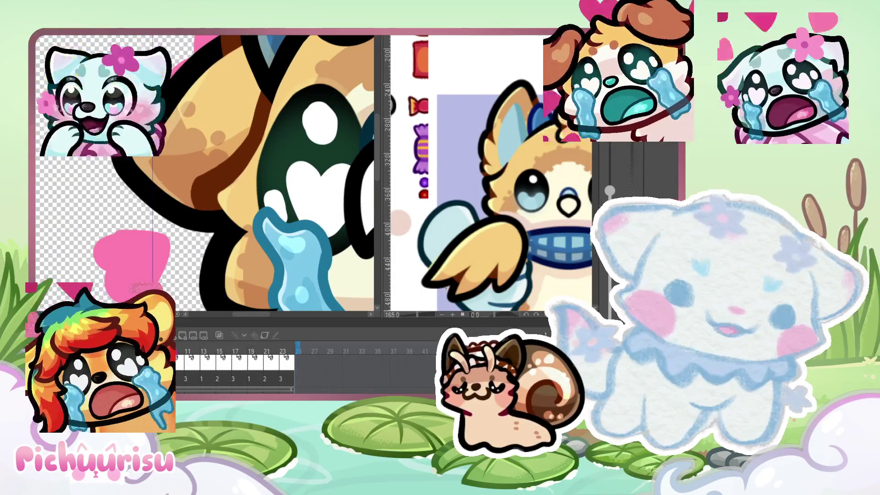
scroll(312, 181, "up", 2)
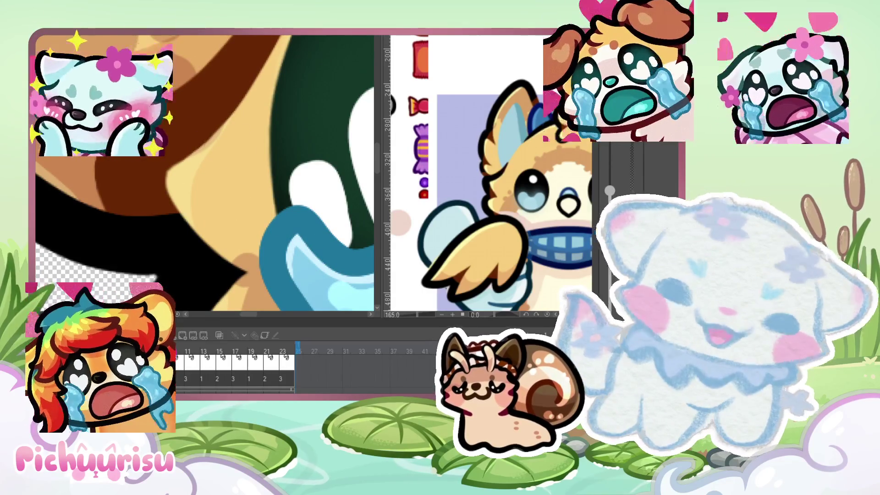
left_click_drag(197, 174, 203, 156)
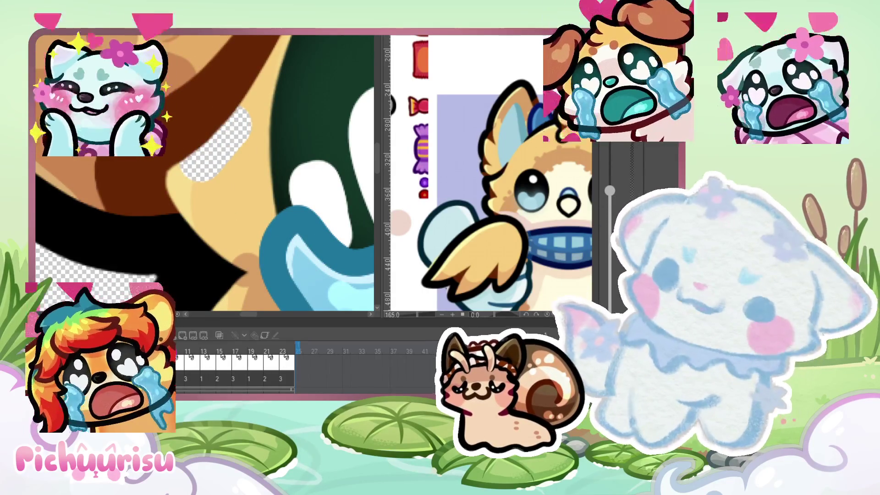
key("ctrl+z")
left_click_drag(233, 124, 192, 158)
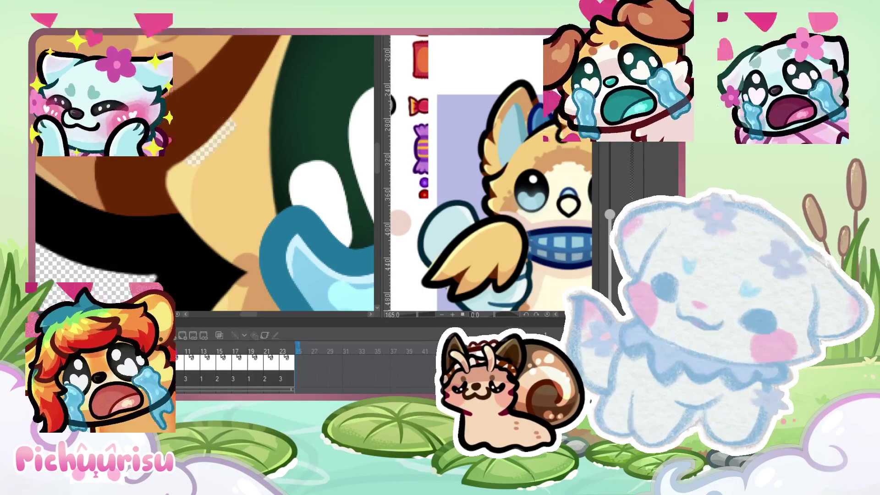
scroll(211, 140, "down", 1)
scroll(211, 141, "down", 3)
scroll(206, 174, "down", 3)
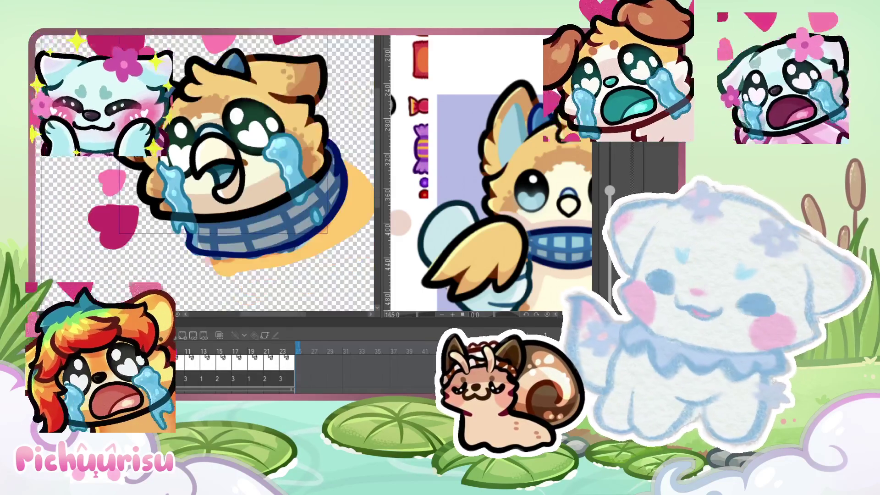
Step: Paint brown shading beside the puppy's eye
scroll(206, 174, "up", 3)
scroll(137, 159, "up", 2)
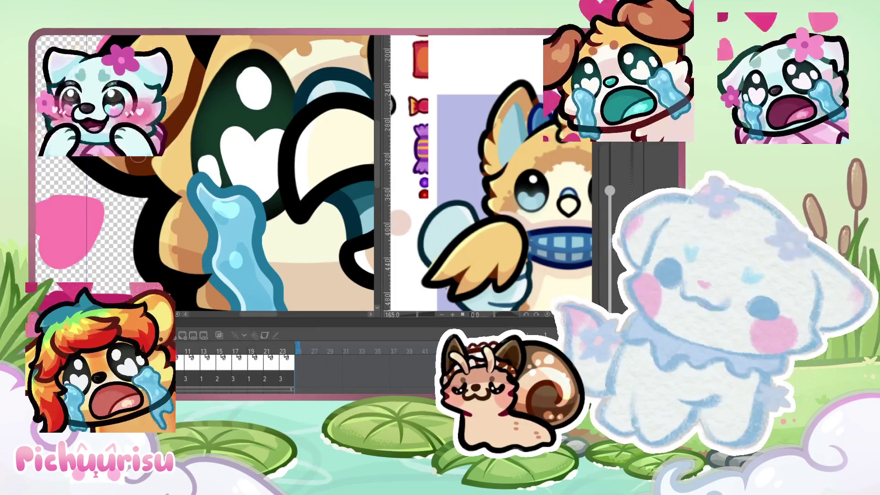
scroll(138, 157, "up", 1)
left_click_drag(149, 175, 138, 181)
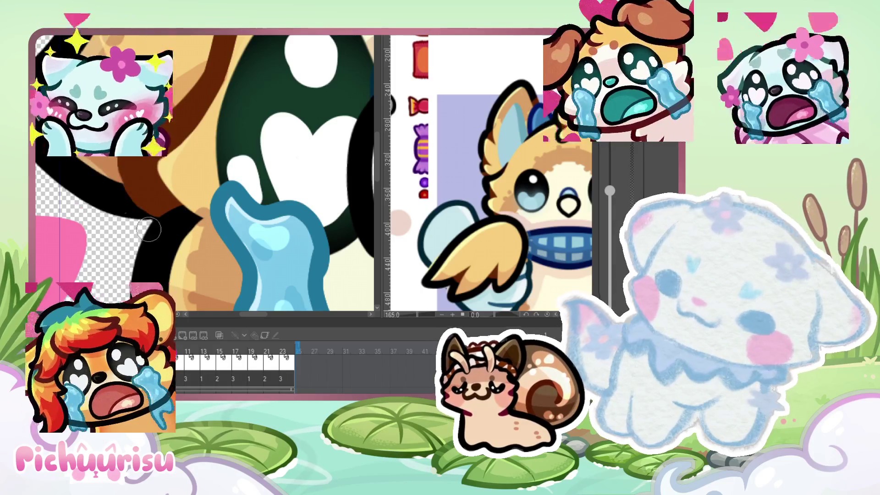
scroll(160, 224, "down", 3)
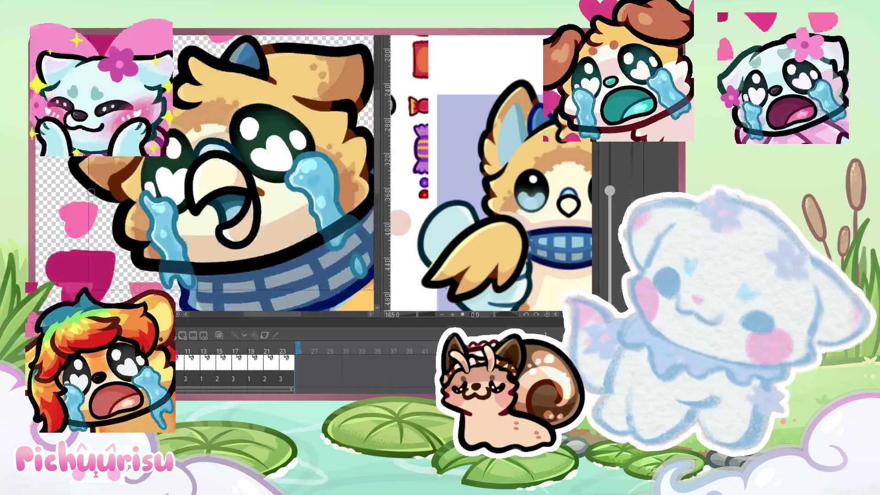
scroll(160, 224, "down", 2)
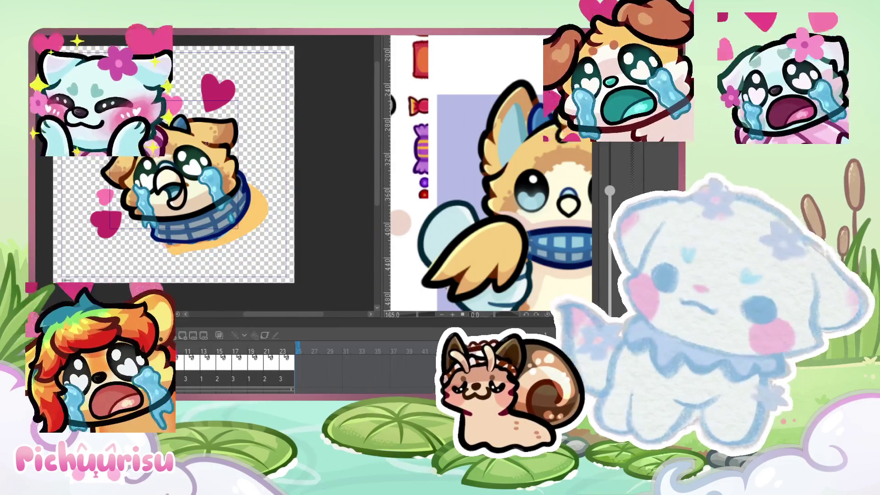
scroll(156, 151, "up", 1)
scroll(150, 209, "up", 3)
scroll(151, 210, "up", 2)
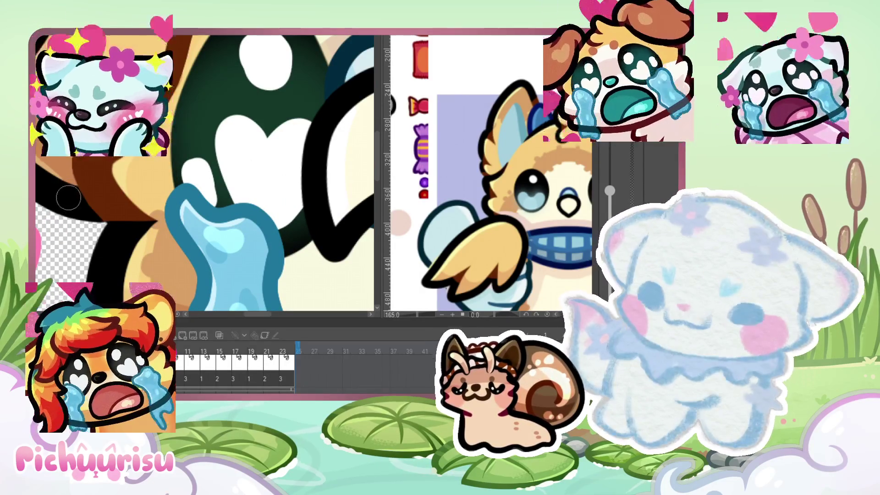
scroll(124, 238, "down", 2)
scroll(66, 182, "up", 3)
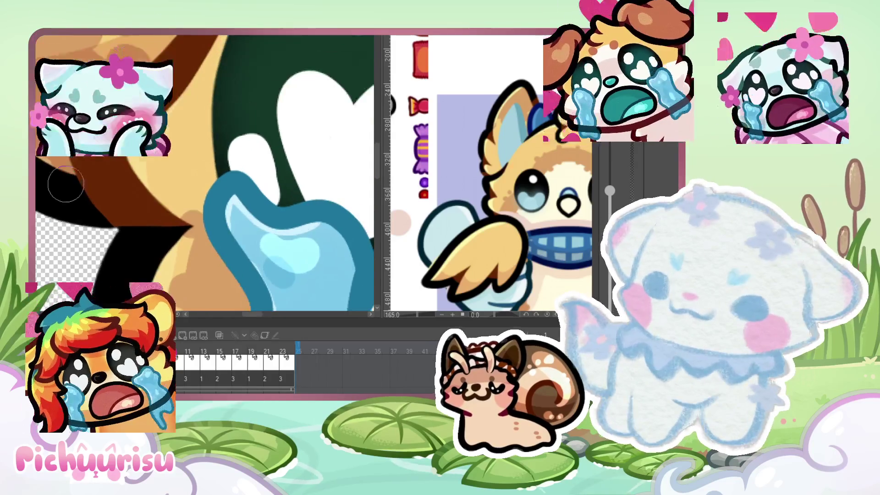
scroll(115, 246, "down", 2)
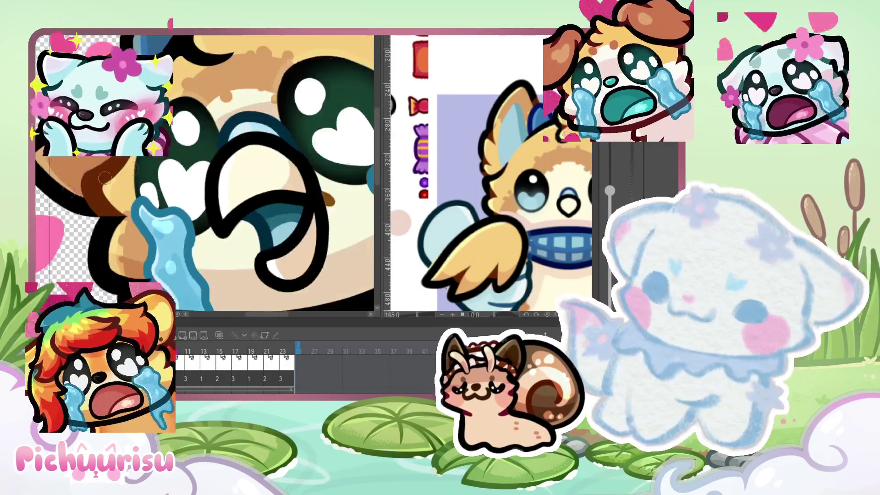
scroll(133, 229, "up", 1)
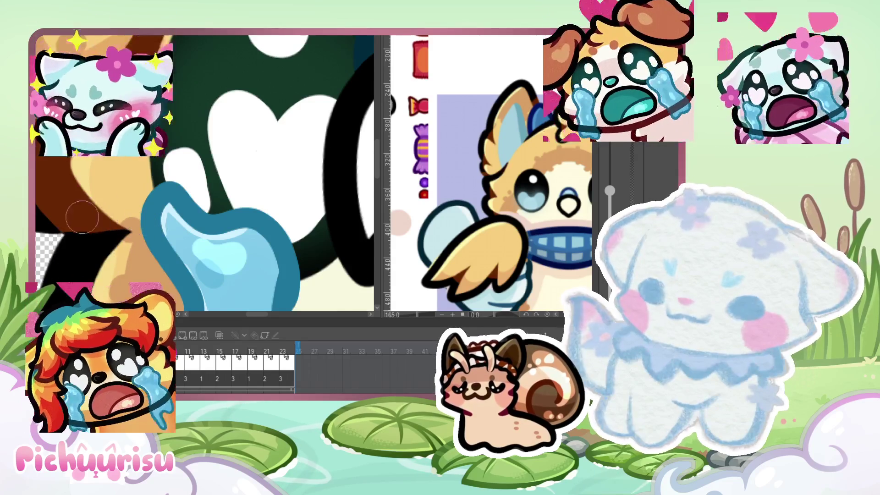
scroll(76, 202, "up", 3)
scroll(257, 226, "down", 3)
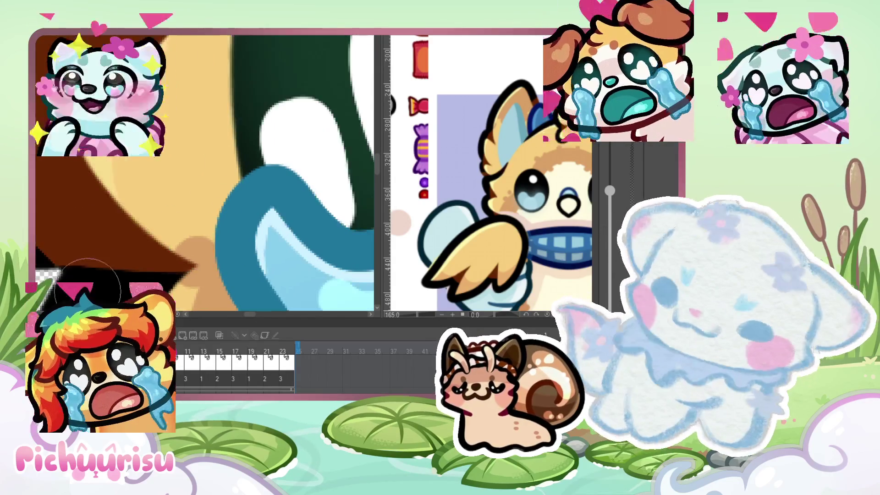
scroll(84, 247, "up", 2)
scroll(84, 248, "down", 4)
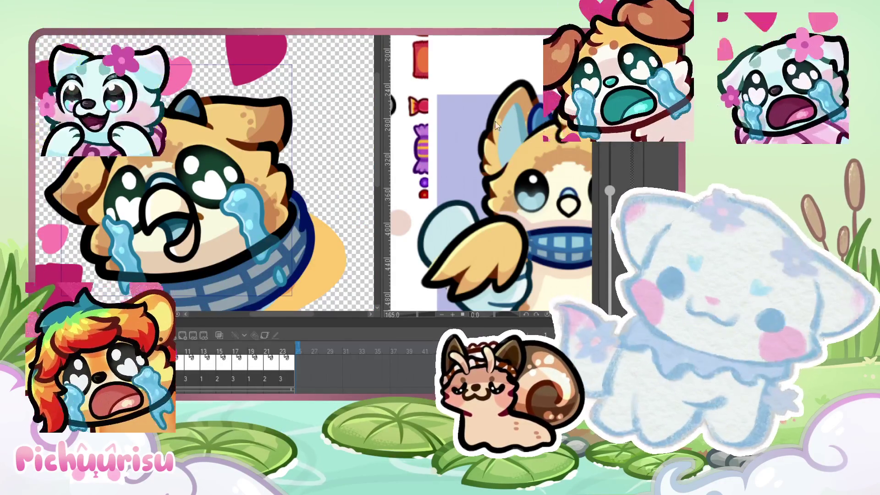
Step: Paint more dark blue into the puppy's ear, then zoom back out
left_click(251, 147, "ctrl")
scroll(251, 146, "up", 5)
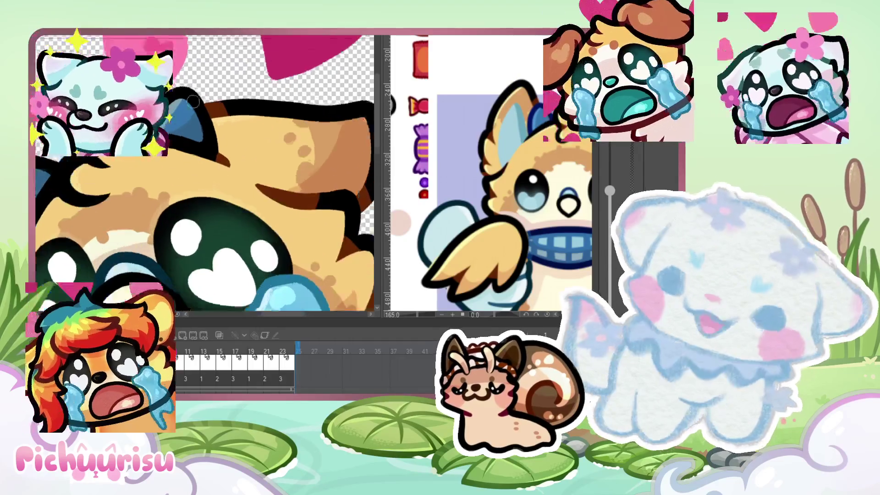
scroll(218, 185, "up", 3)
left_click_drag(218, 185, 221, 182)
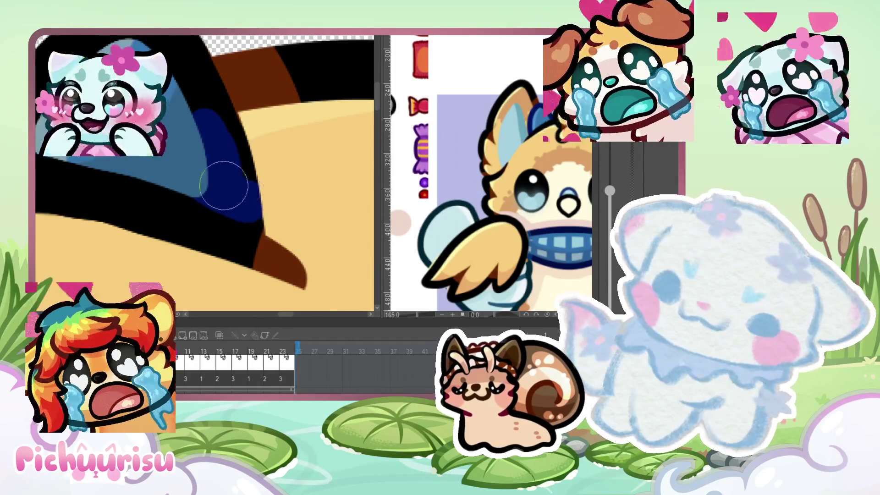
scroll(197, 145, "down", 3)
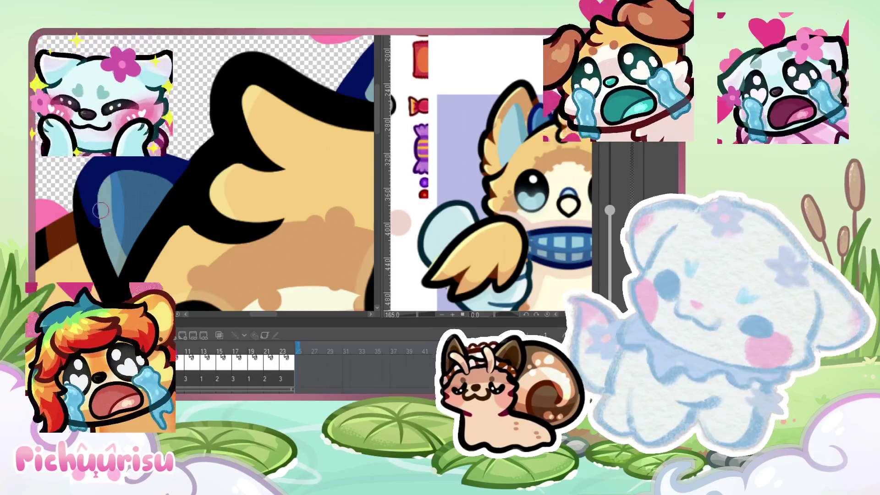
scroll(101, 220, "up", 2)
scroll(91, 233, "up", 2)
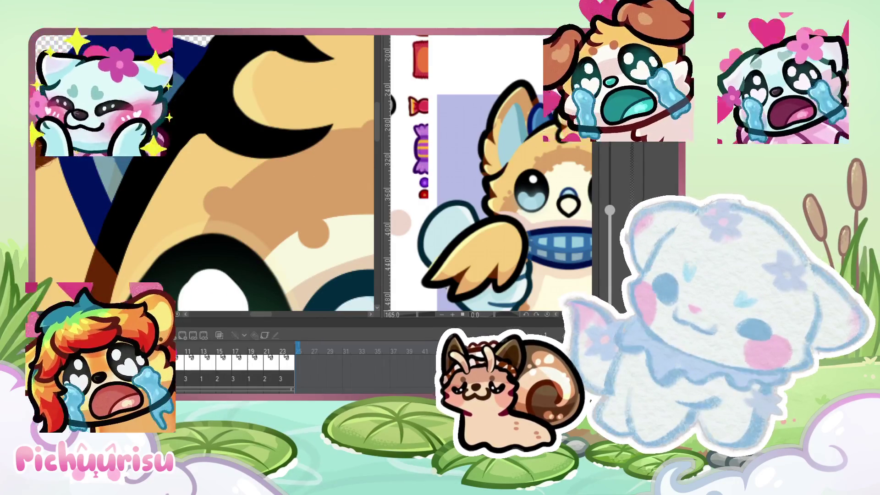
scroll(188, 126, "up", 2)
scroll(188, 126, "up", 2)
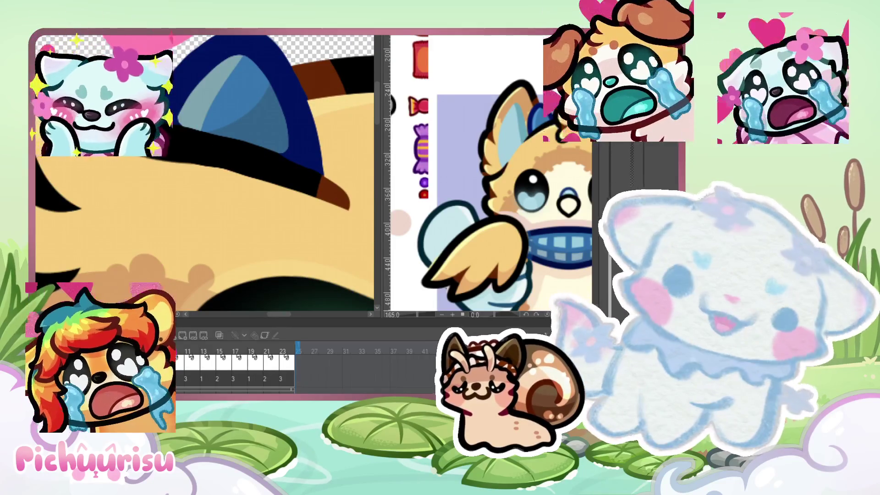
scroll(270, 180, "up", 3)
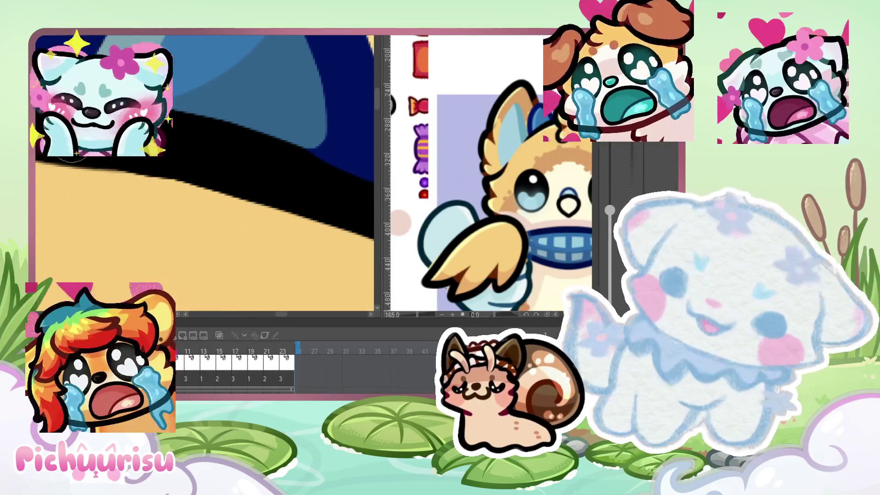
scroll(195, 155, "down", 3)
scroll(195, 156, "down", 2)
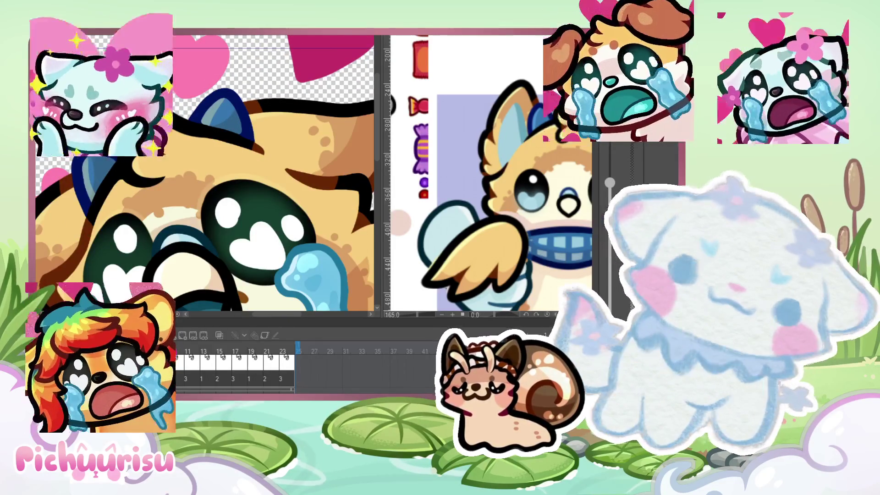
scroll(148, 166, "up", 2)
scroll(147, 166, "up", 2)
scroll(221, 123, "down", 3)
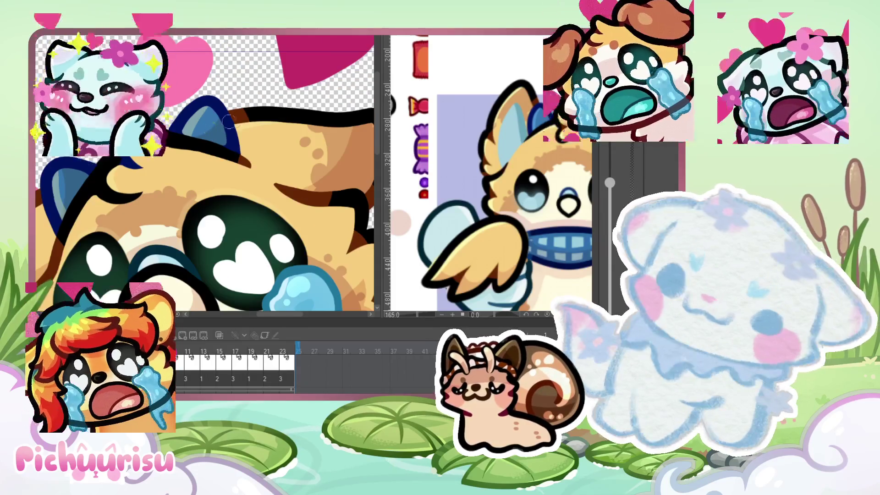
scroll(191, 141, "up", 2)
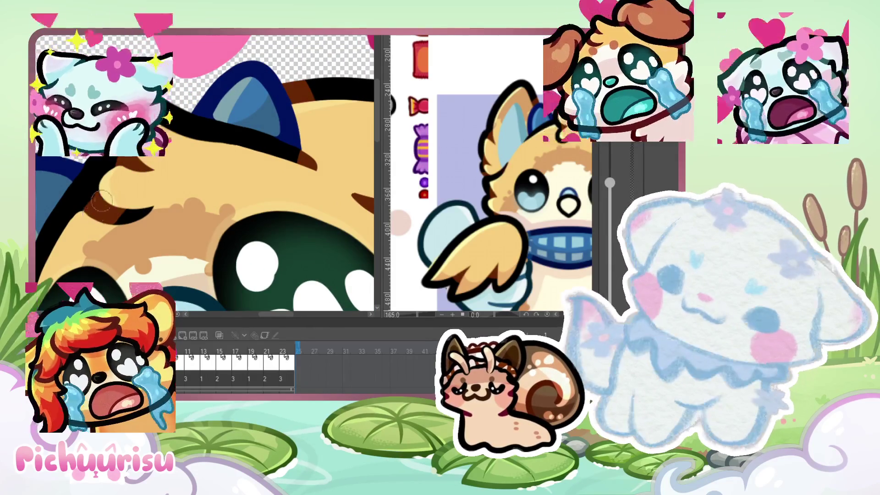
scroll(163, 198, "down", 3)
scroll(163, 198, "down", 3)
scroll(164, 198, "down", 2)
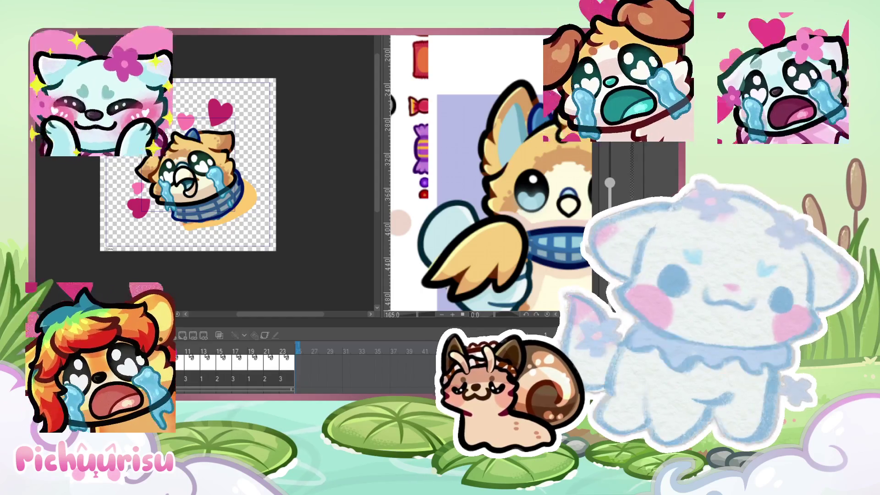
scroll(188, 369, "up", 1)
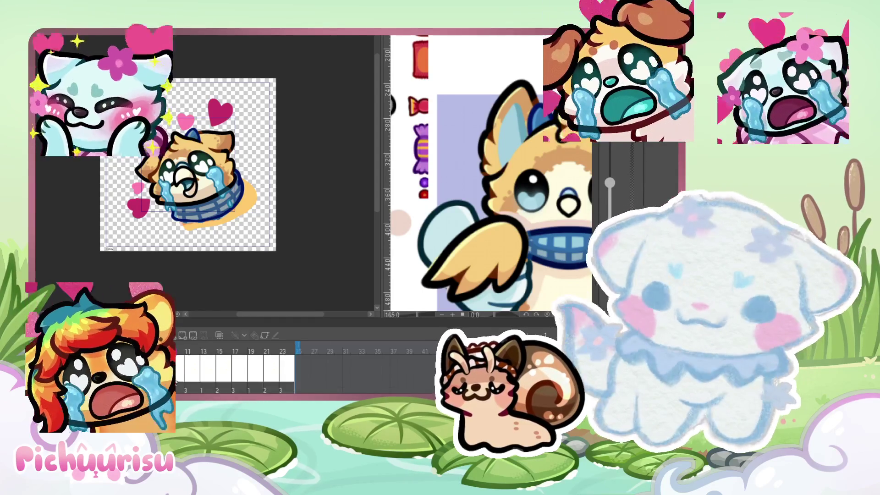
scroll(188, 369, "down", 1)
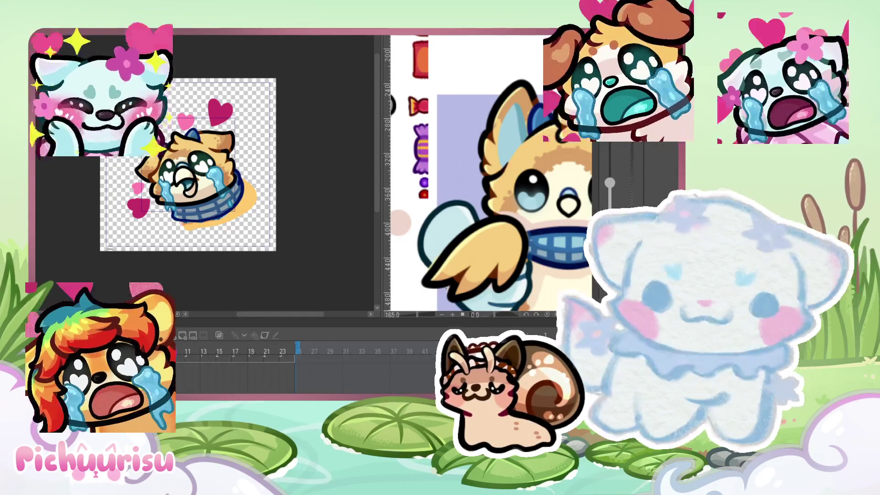
key("ctrl+plus")
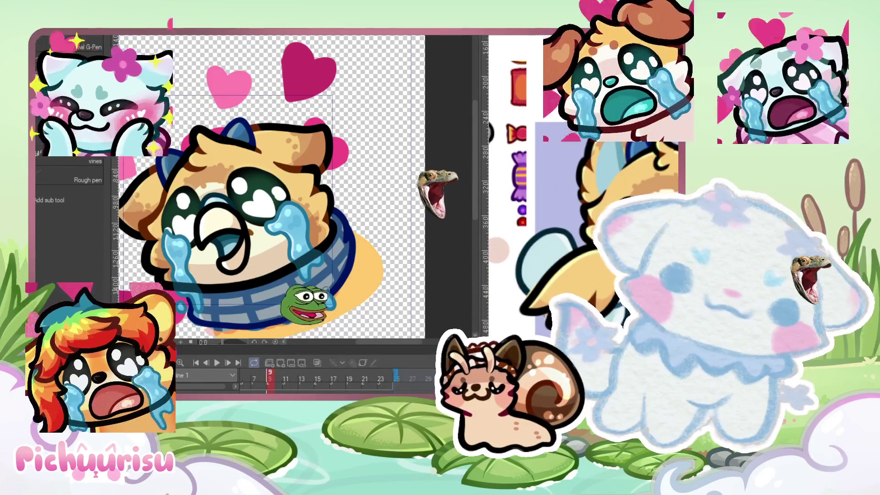
Step: Step the animation forward to frames 10 and 11
scroll(46, 239, "down", 3)
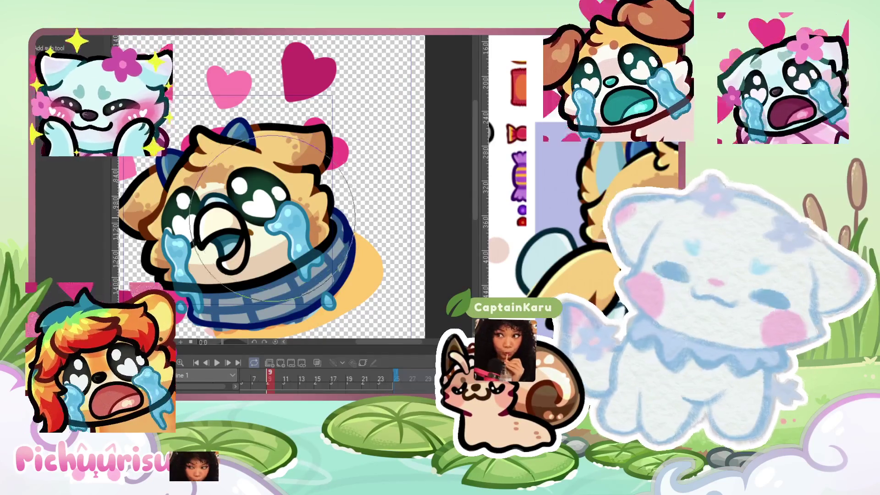
scroll(214, 208, "down", 1)
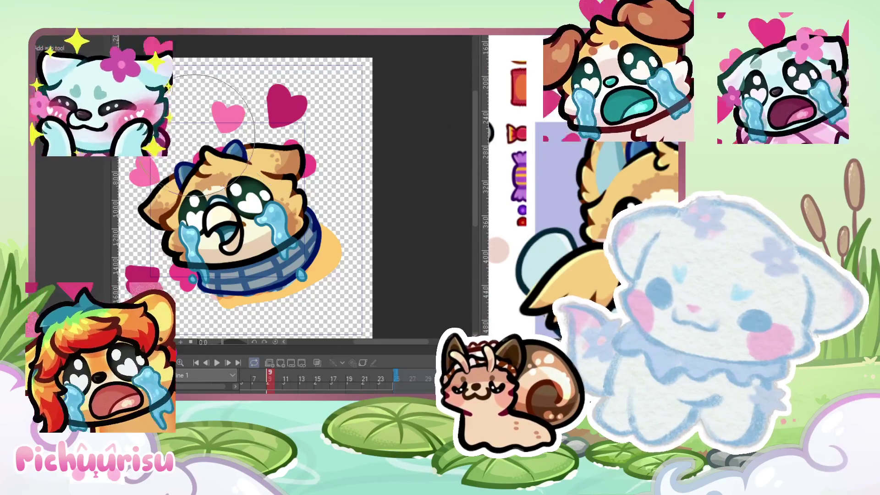
left_click(276, 380)
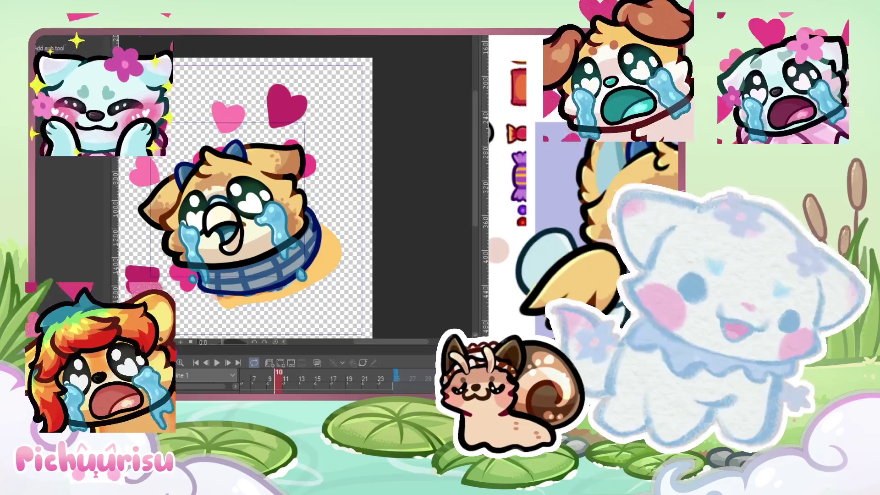
left_click(285, 379)
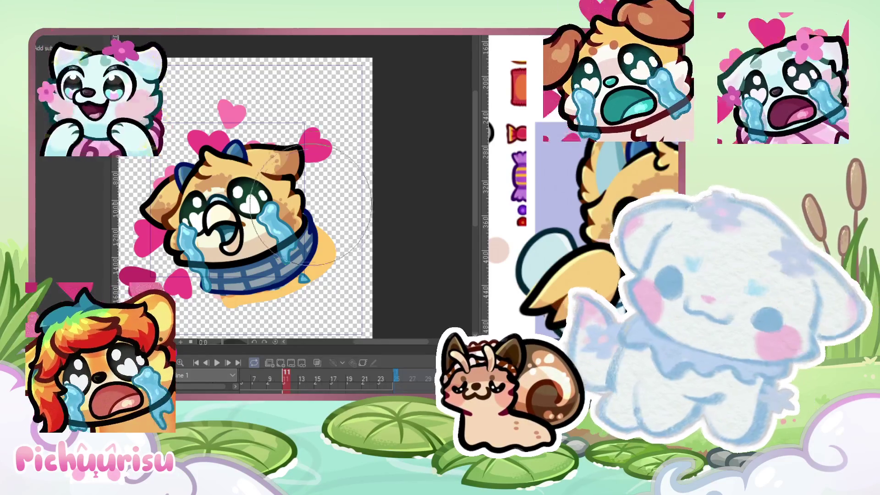
Step: Scrub the playhead back, zoom in on the tears, and step forward to frame 9
scroll(323, 228, "up", 1)
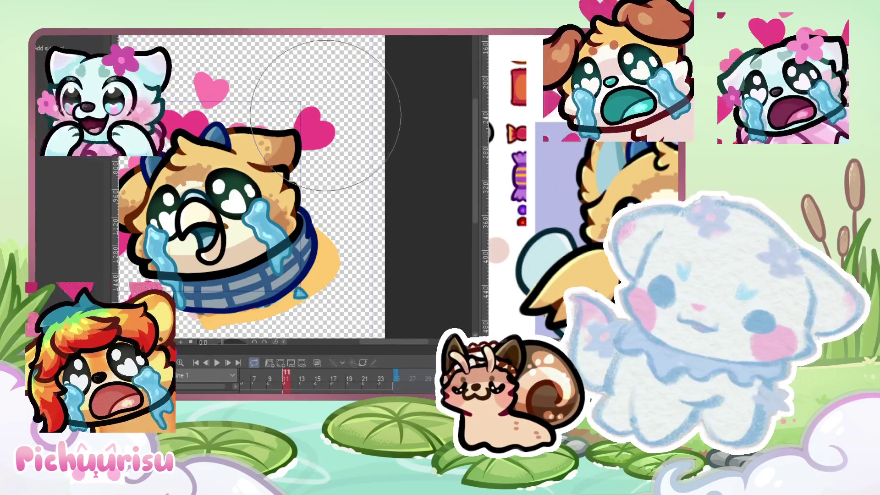
scroll(162, 192, "down", 2)
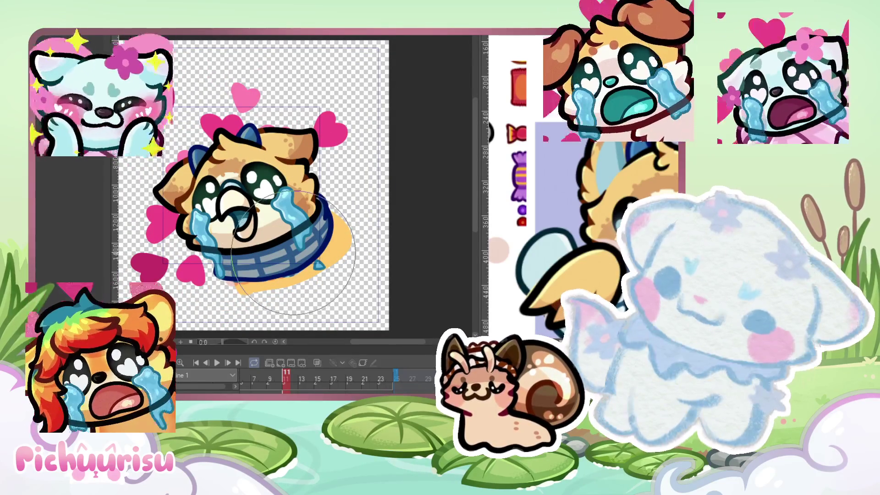
scroll(293, 254, "up", 2)
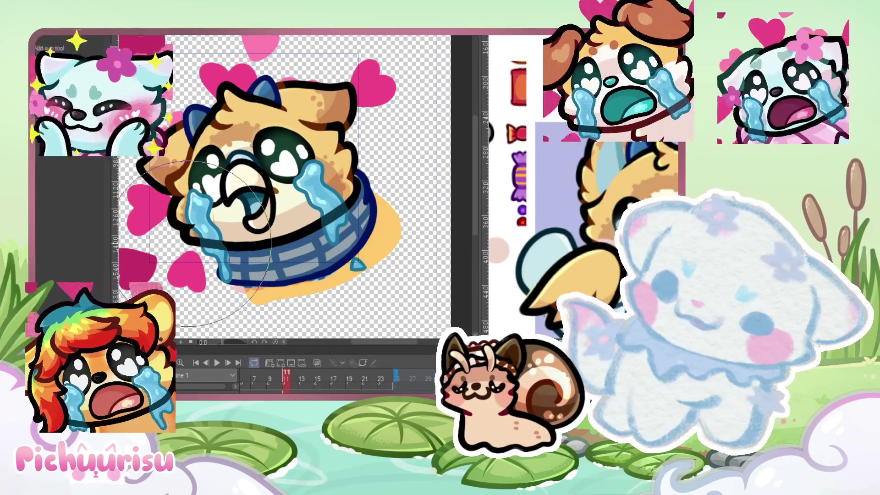
mouse_move(285, 377)
left_mouse_down()
mouse_move(319, 376)
mouse_move(249, 385)
left_mouse_up()
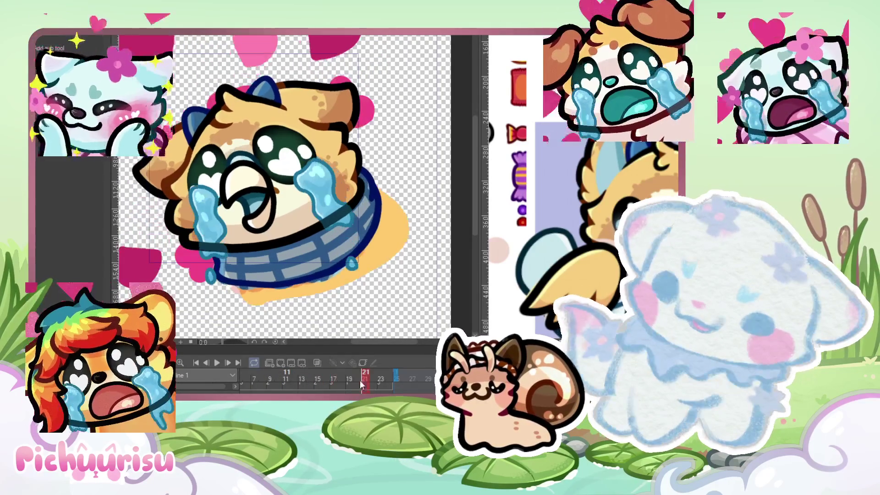
scroll(257, 206, "up", 5)
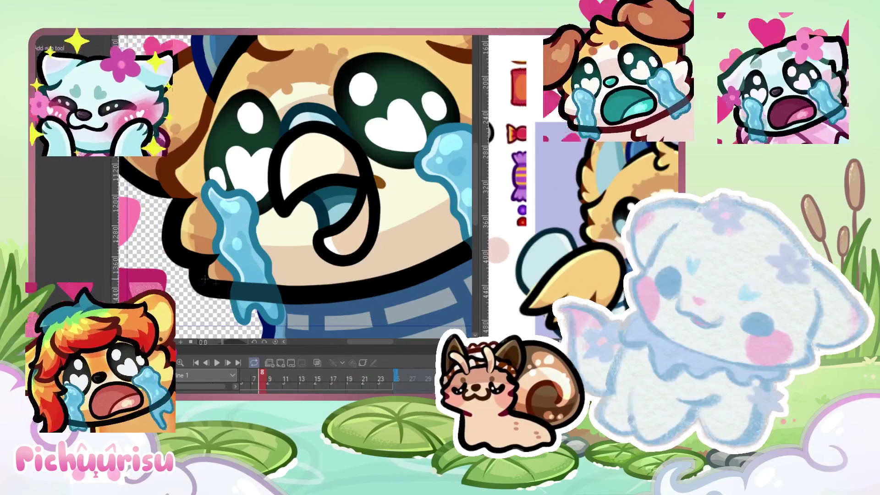
scroll(225, 258, "up", 2)
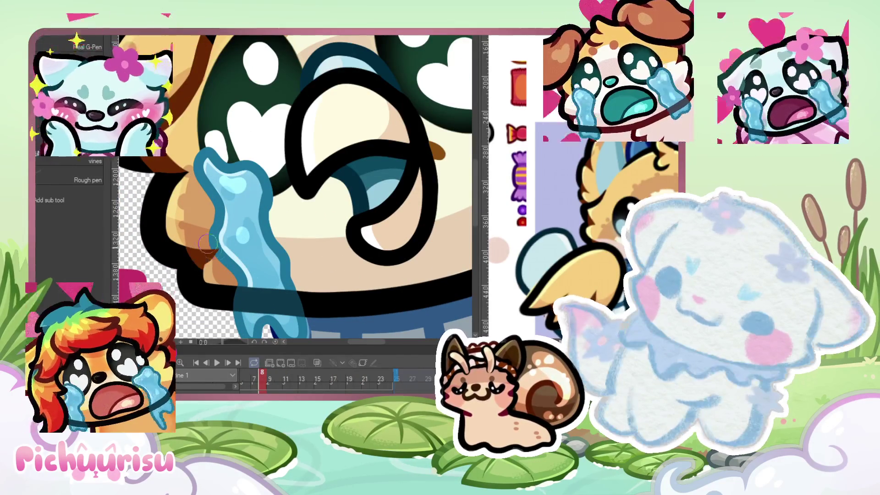
scroll(199, 251, "down", 2)
scroll(198, 250, "down", 2)
scroll(199, 251, "down", 1)
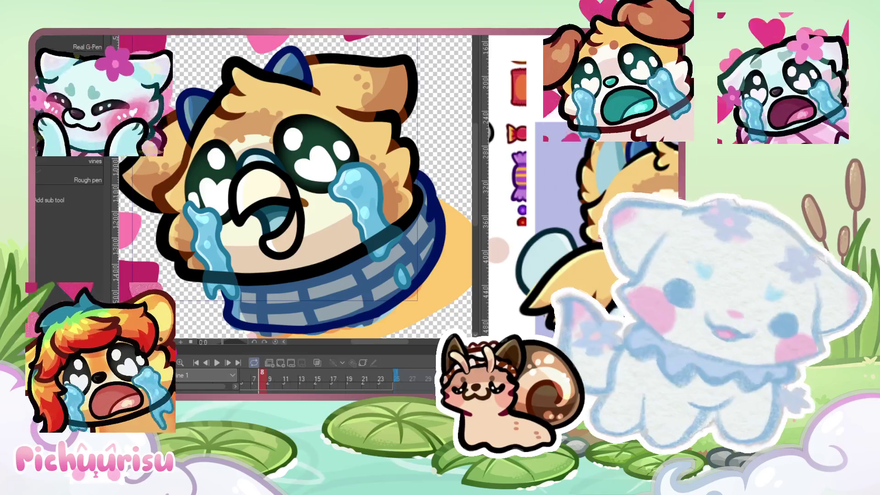
key("Right")
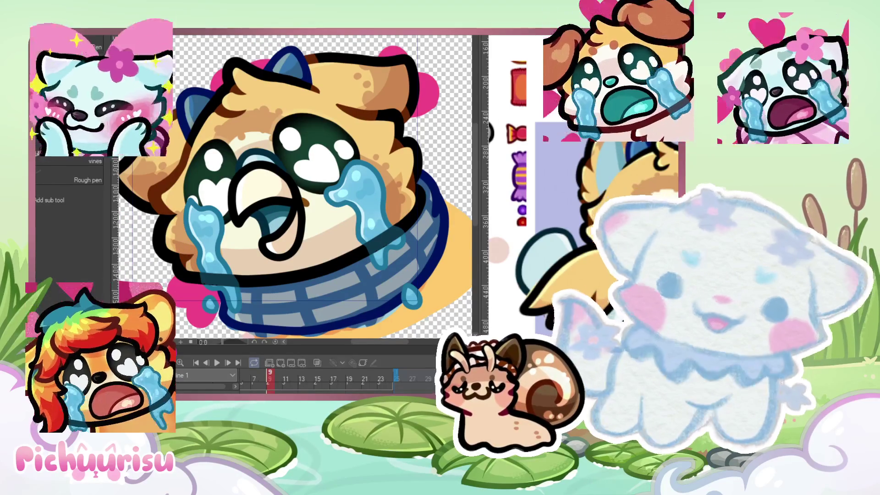
Step: Advance one frame, fit the whole canvas in view, then play and stop the loop
key("Right")
key("Right")
key("ctrl+minus")
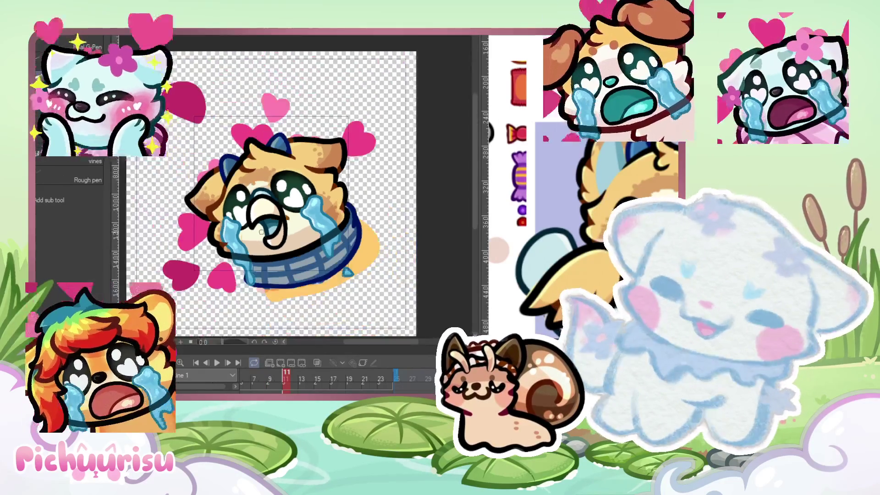
key("ctrl+minus")
key("ctrl+t")
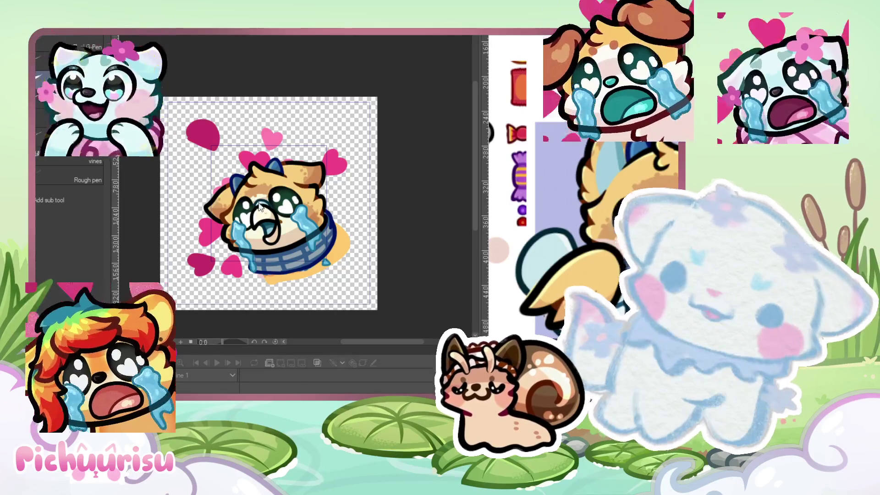
key("Return")
key("ctrl+plus")
key("ctrl+plus")
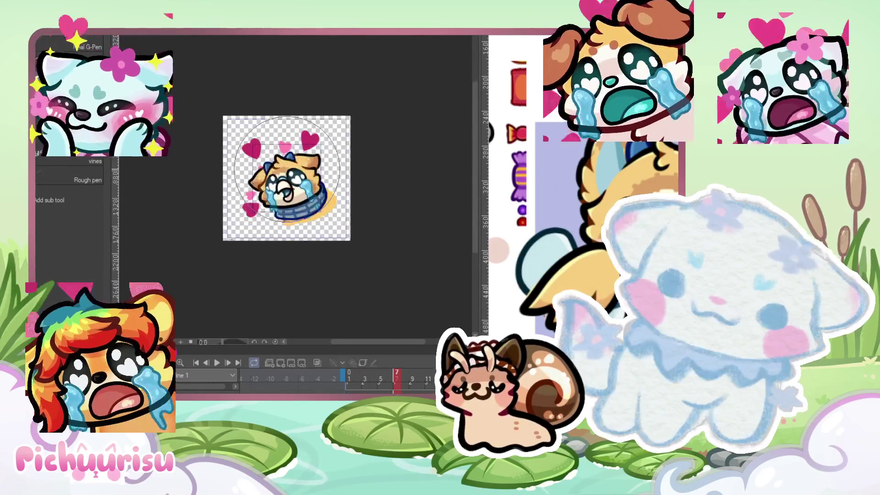
left_click(217, 363)
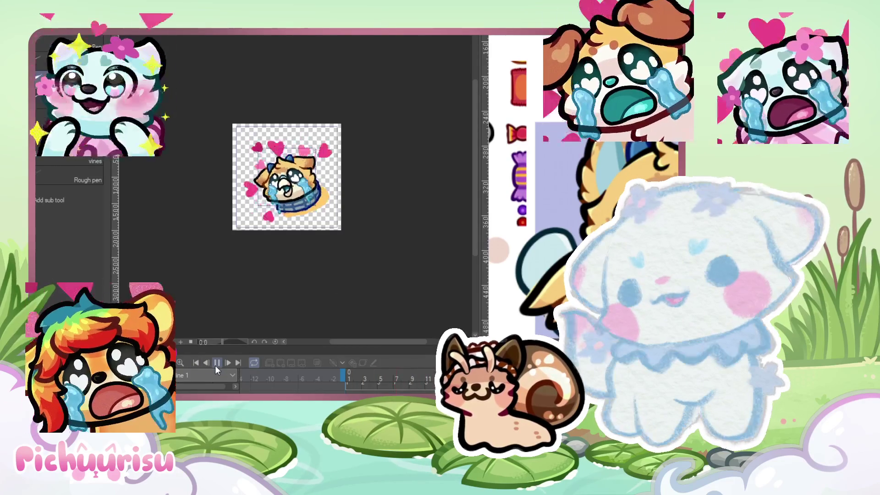
left_click(216, 363)
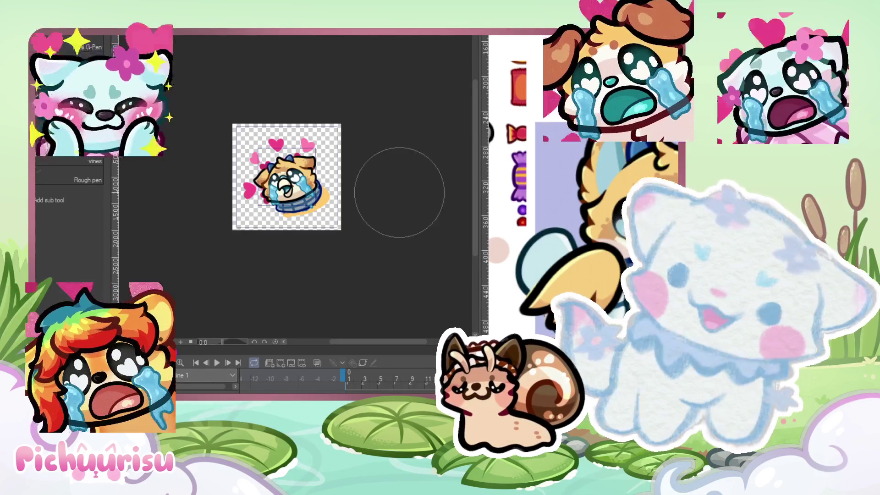
Step: Drag the timeline divider upward to enlarge the panel and browse the layer folder tracks
scroll(275, 181, "up", 2)
scroll(275, 181, "up", 3)
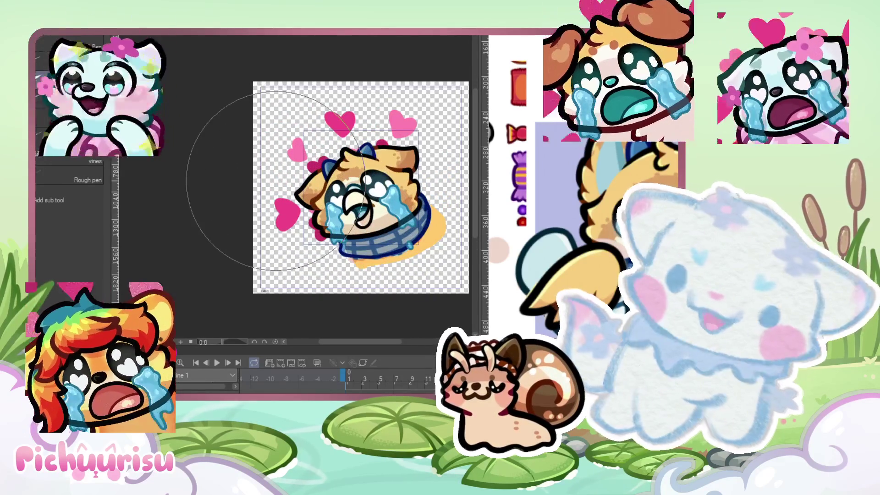
scroll(275, 181, "down", 2)
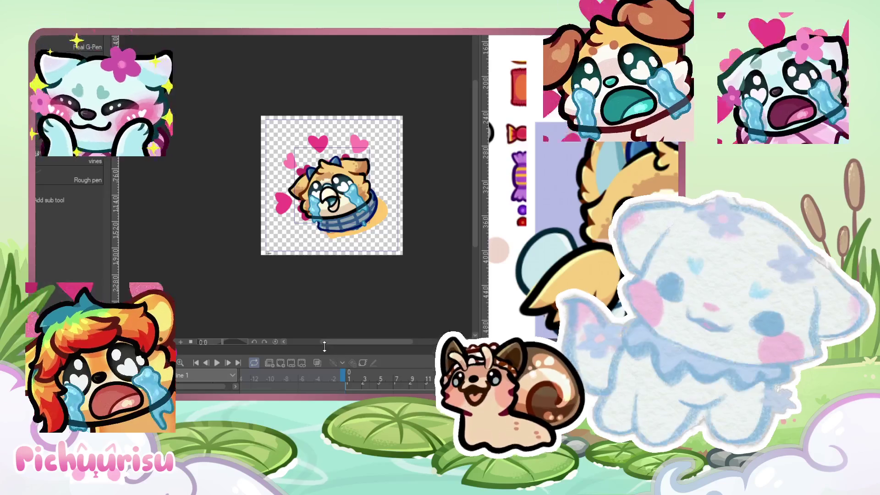
left_click_drag(325, 348, 347, 233)
scroll(275, 329, "up", 4)
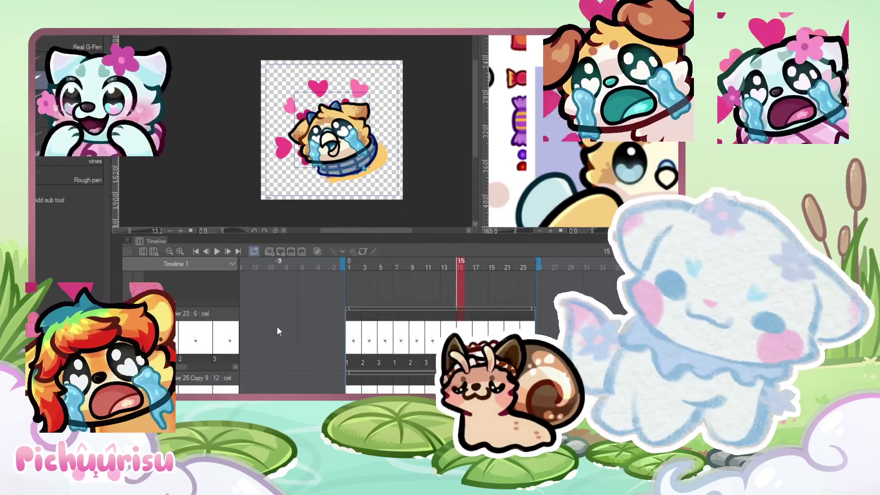
scroll(270, 337, "down", 3)
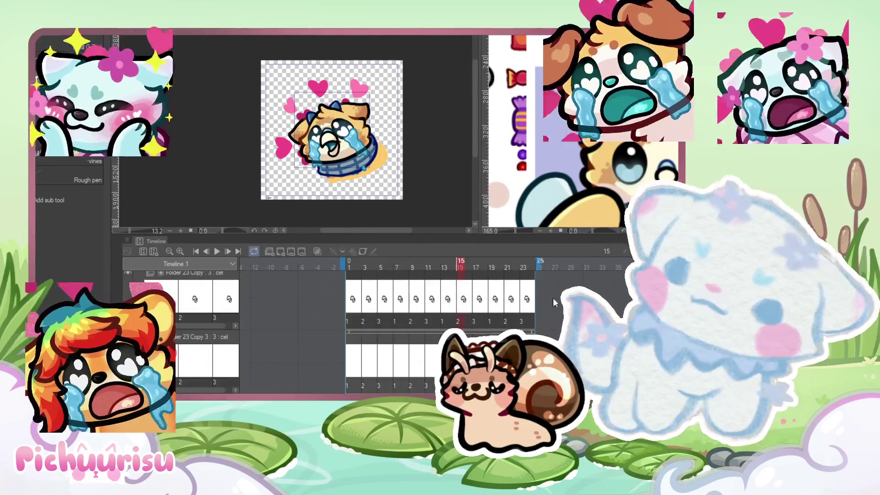
scroll(293, 321, "down", 3)
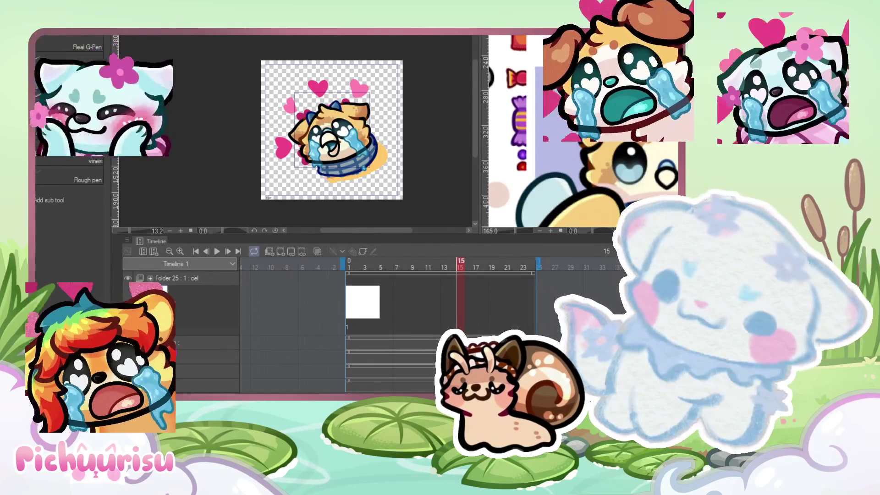
scroll(209, 356, "down", 1)
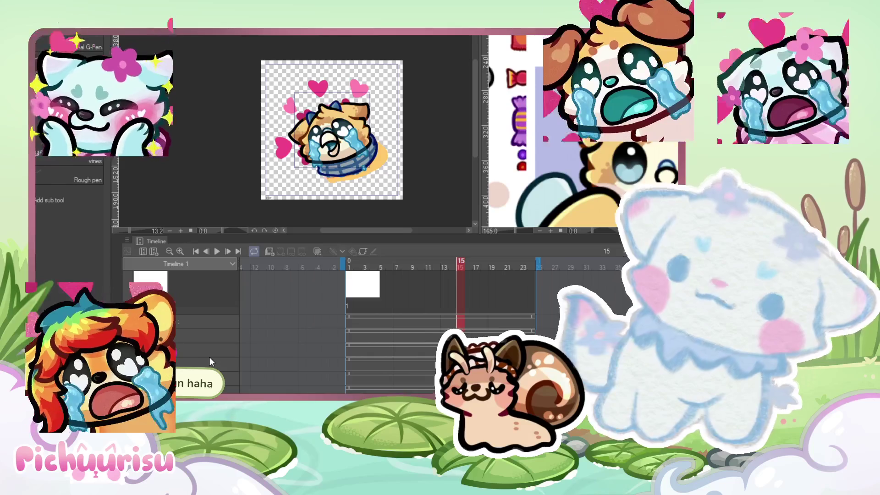
scroll(211, 352, "down", 2)
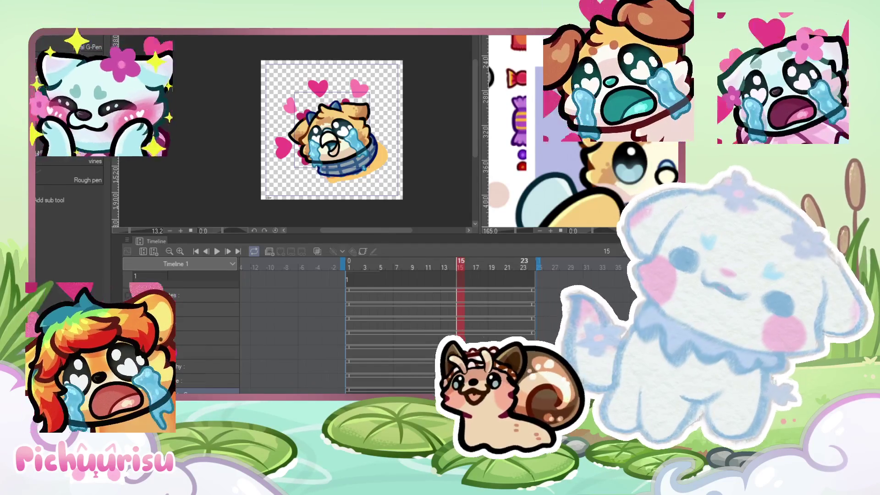
Step: Scroll further down the timeline's layer track list
scroll(293, 330, "down", 1)
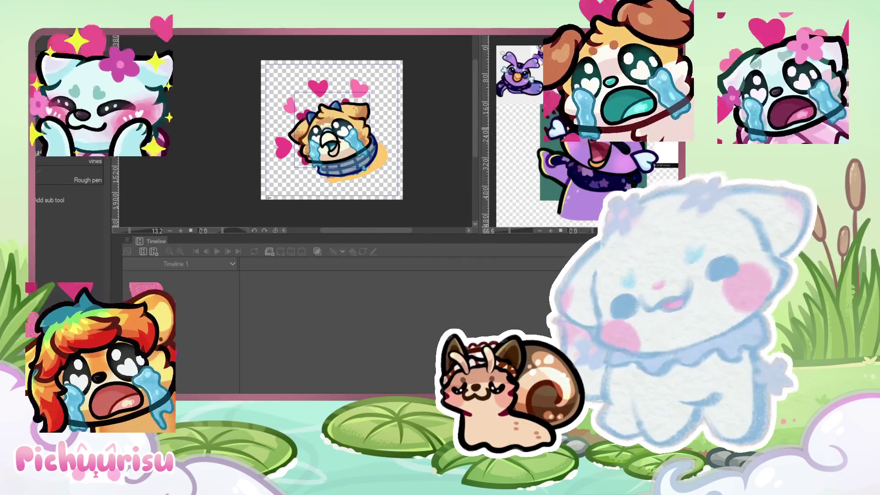
scroll(485, 176, "up", 2)
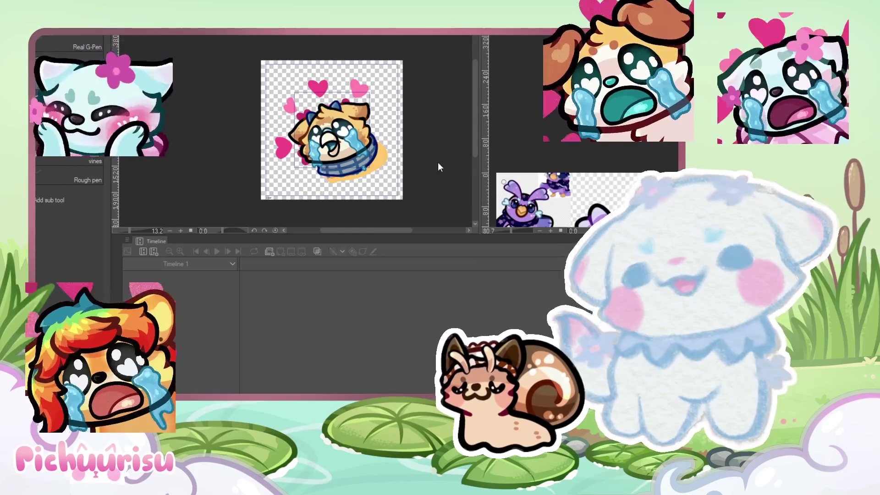
scroll(564, 105, "down", 5)
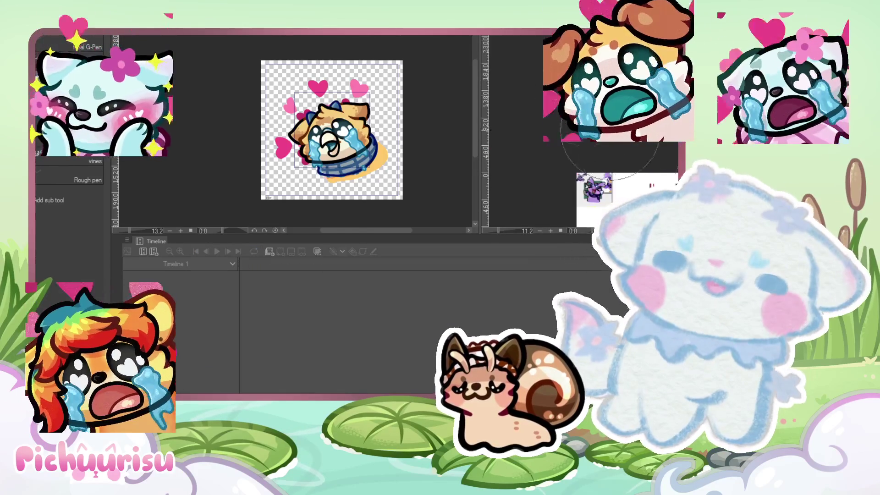